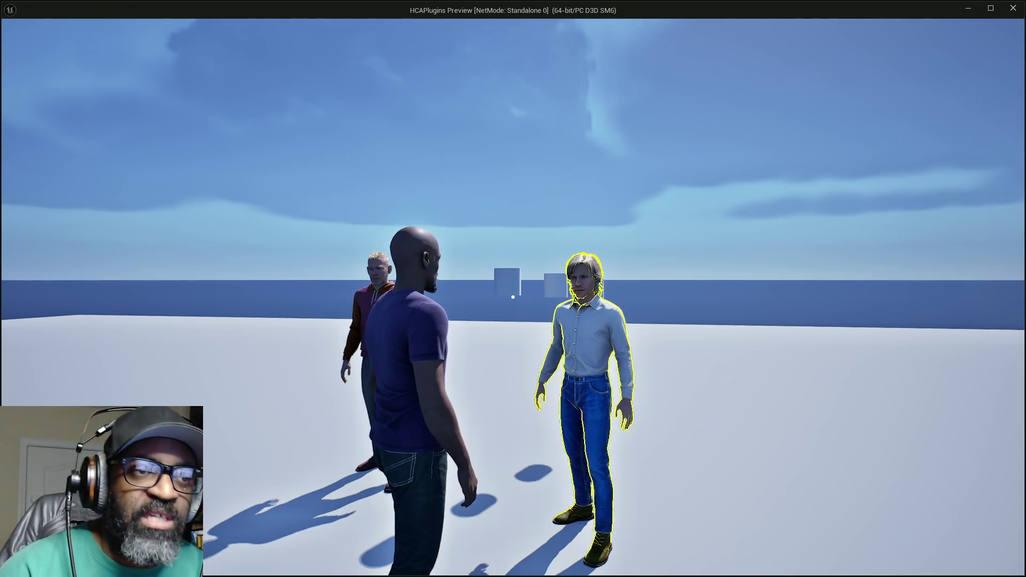
Step: Fire the interaction trace at a character to end the play test
left_click(513, 296)
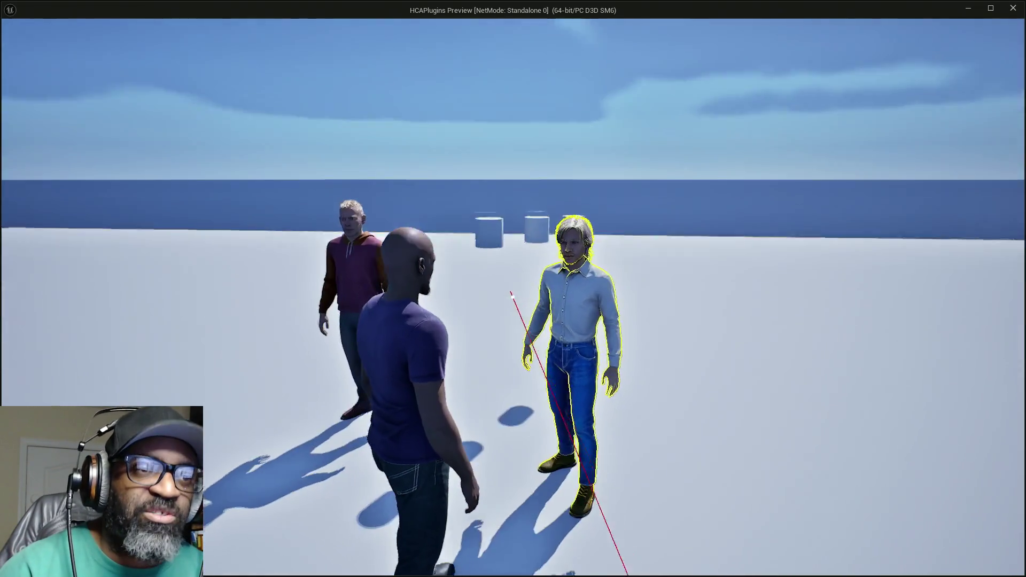
mouse_move(512, 297)
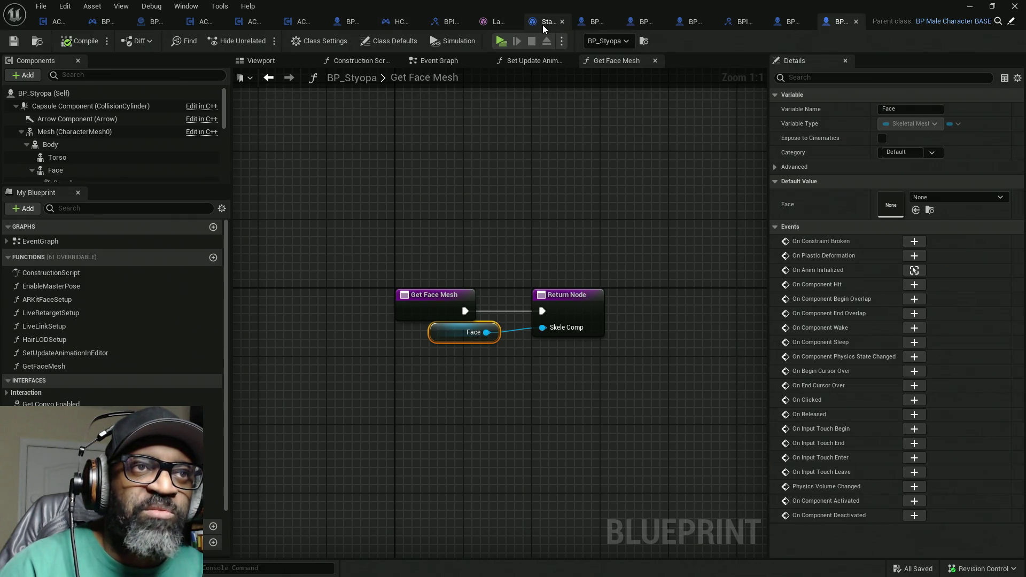
Step: Close all editor tabs to the right of Lance's face mesh
right_click(489, 24)
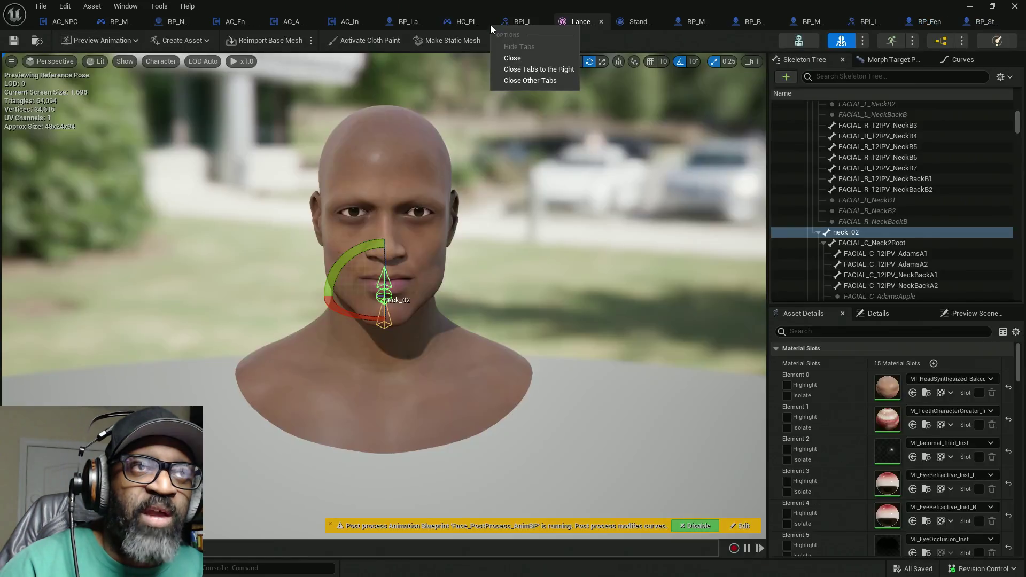
right_click(568, 20)
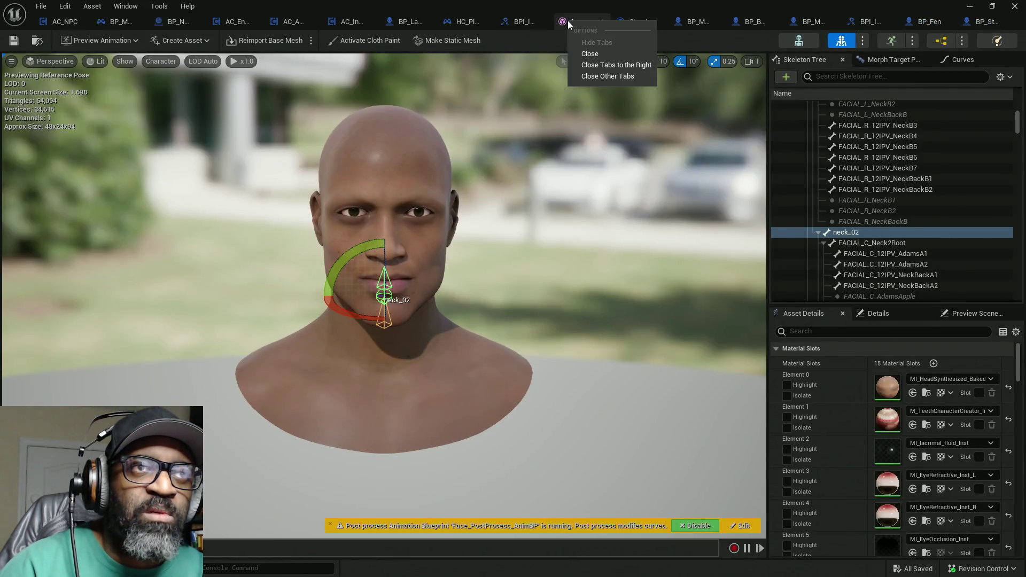
left_click(624, 64)
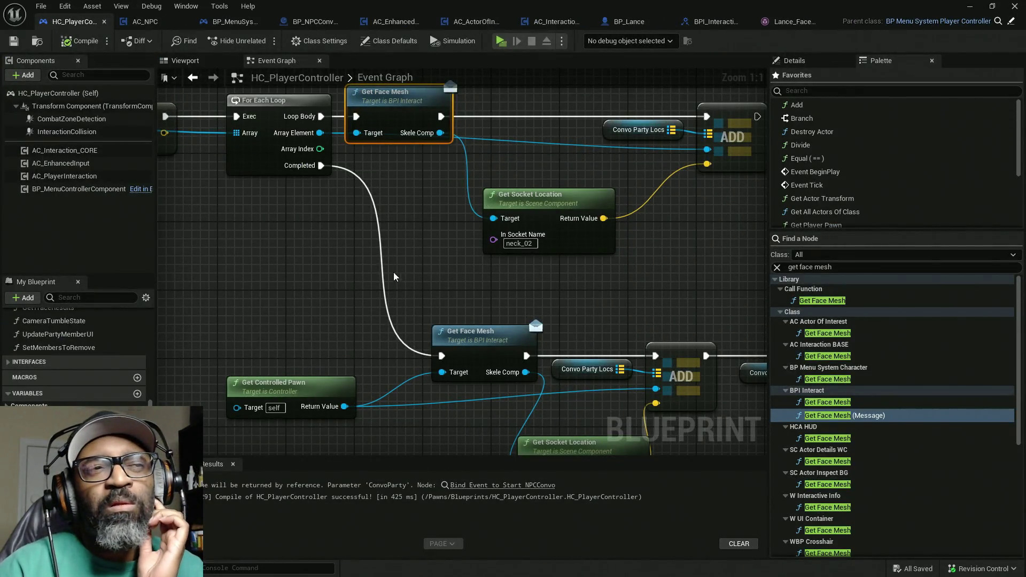
Step: Connect the Convo Party Locs map to the CLEAR node under StartNPCConvo
scroll(436, 196, "down", 5)
scroll(428, 231, "up", 3)
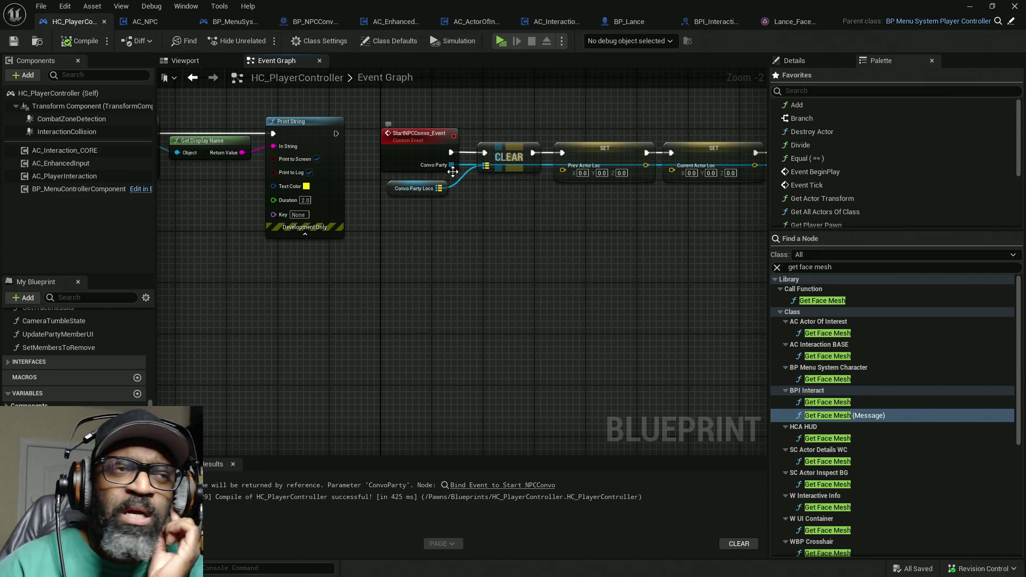
scroll(436, 169, "up", 2)
left_click_drag(486, 207, 476, 273)
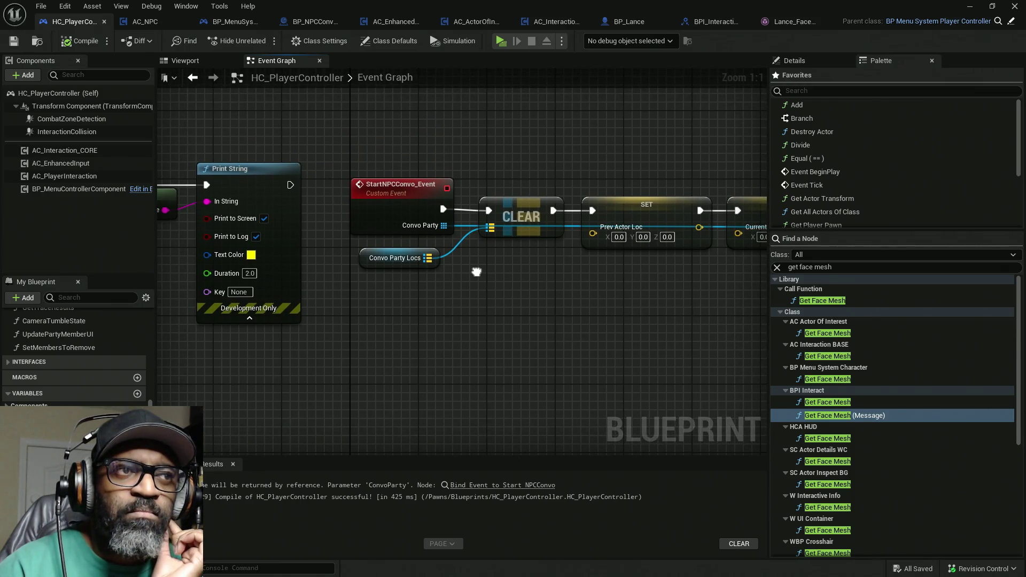
scroll(476, 272, "down", 4)
scroll(473, 187, "up", 2)
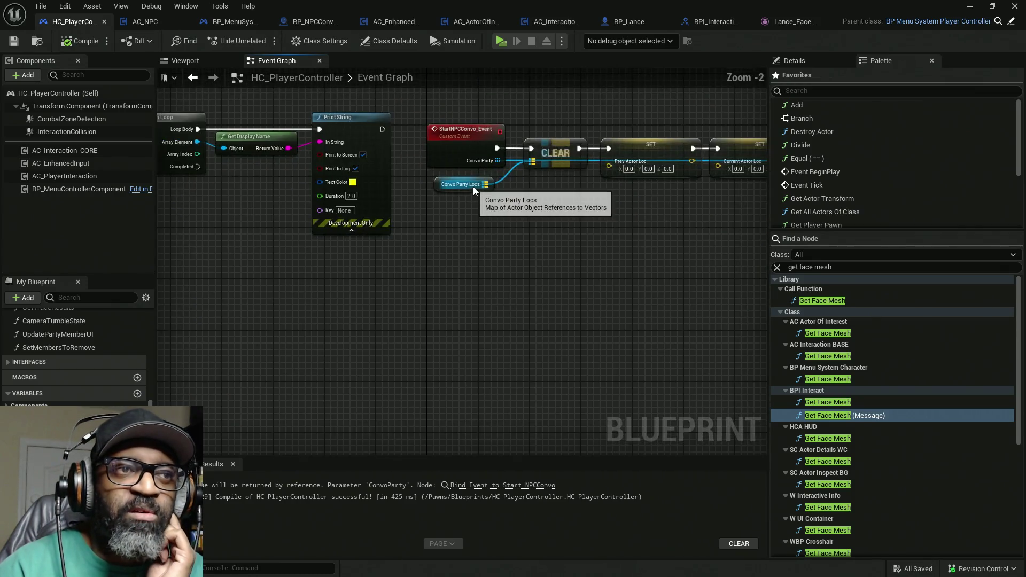
left_click_drag(496, 212, 404, 343)
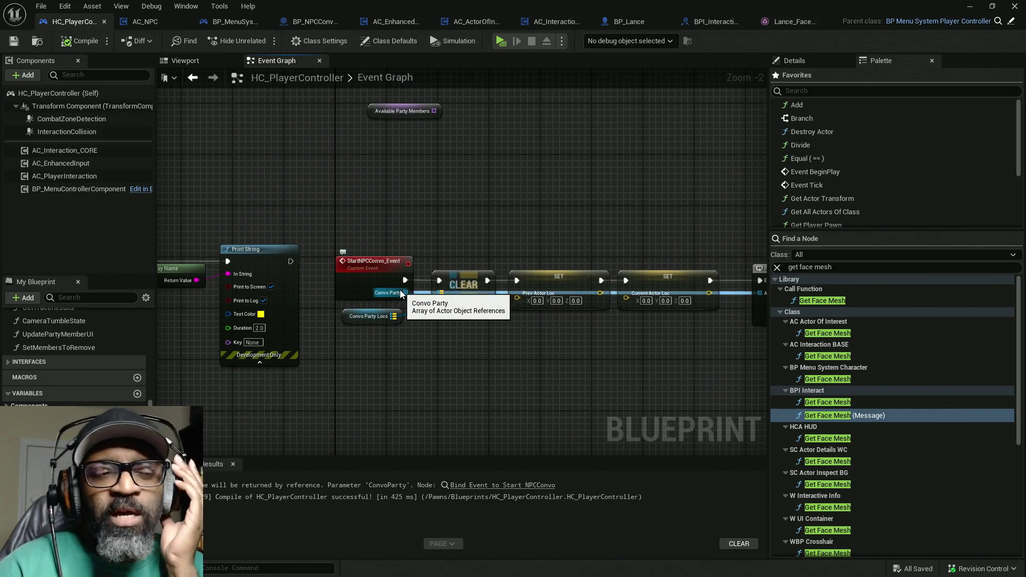
left_click_drag(440, 294, 403, 318)
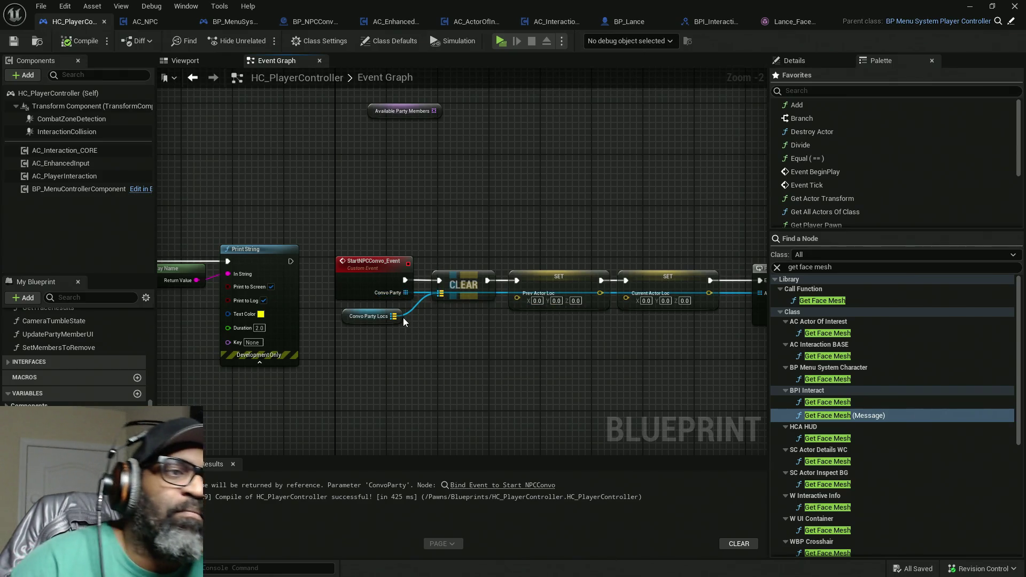
Step: Select the CLEAR node, both SET nodes and the upper Get Face Mesh node to review them
left_click_drag(454, 220, 463, 377)
left_click_drag(535, 381, 347, 369)
mouse_move(365, 209)
left_mouse_down()
mouse_move(509, 384)
mouse_move(534, 360)
mouse_move(436, 348)
left_mouse_up()
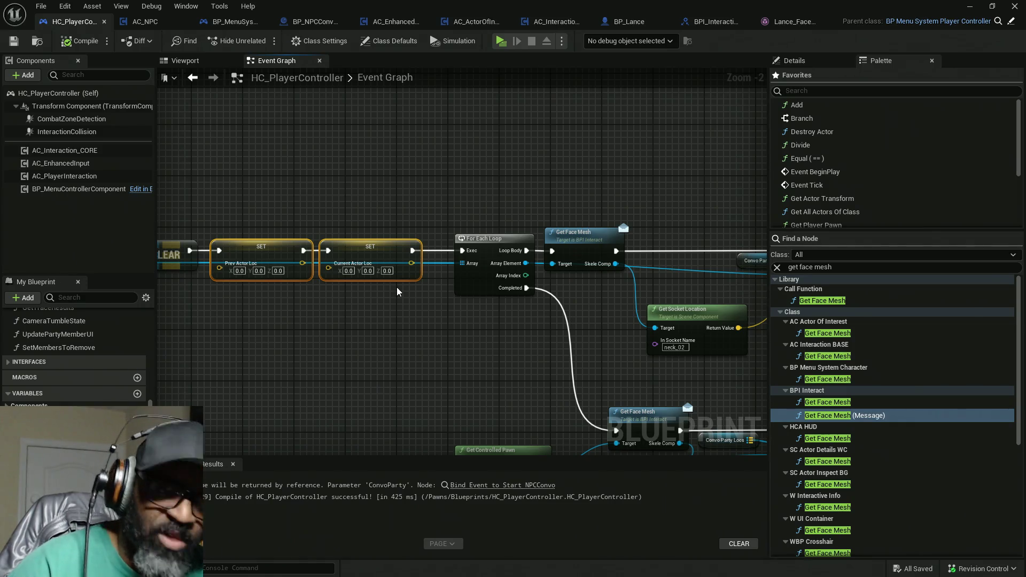
left_click_drag(527, 288, 351, 292)
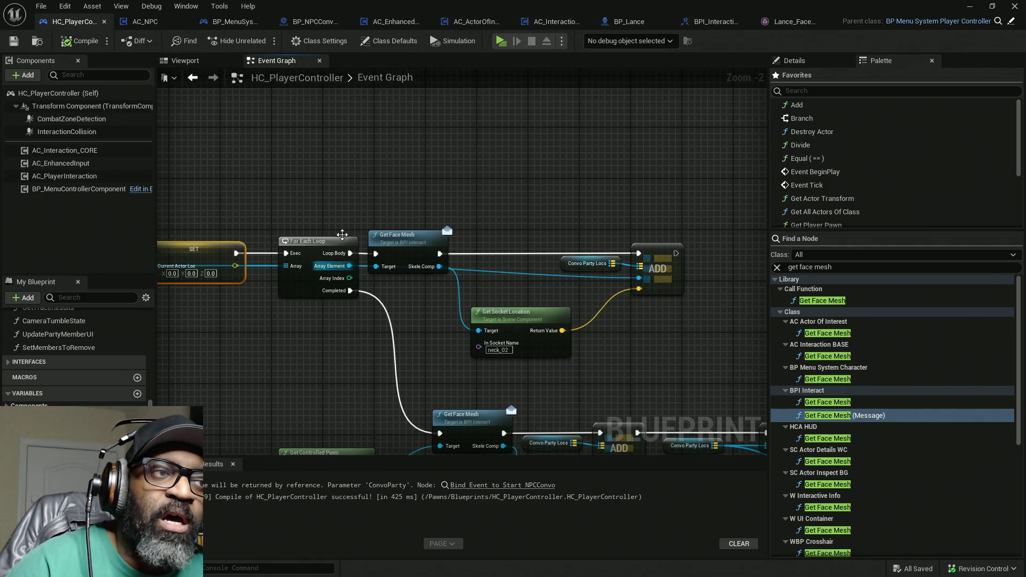
left_click_drag(407, 150, 420, 336)
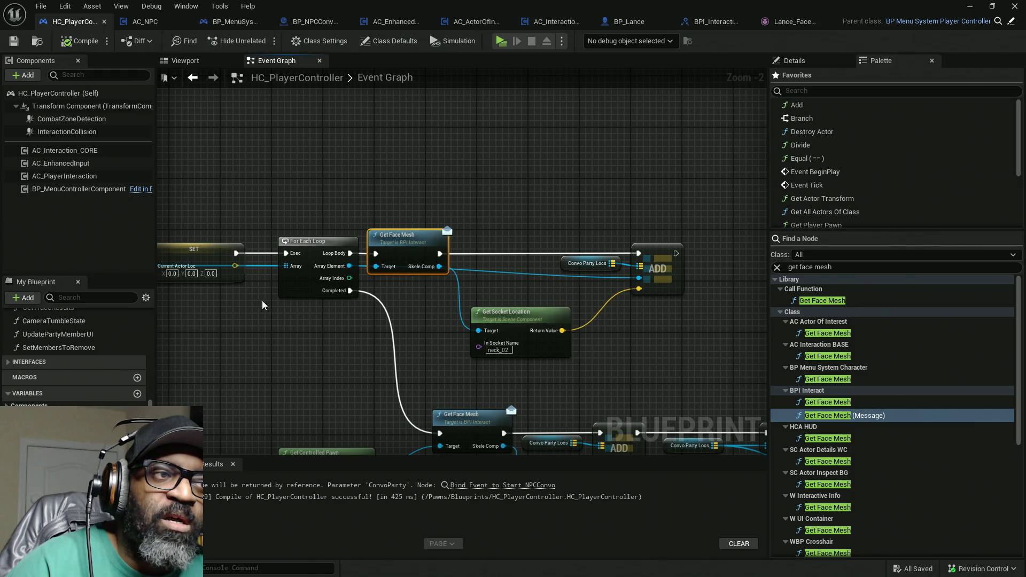
mouse_move(240, 307)
left_mouse_down()
mouse_move(273, 290)
mouse_move(348, 293)
mouse_move(277, 293)
left_mouse_up()
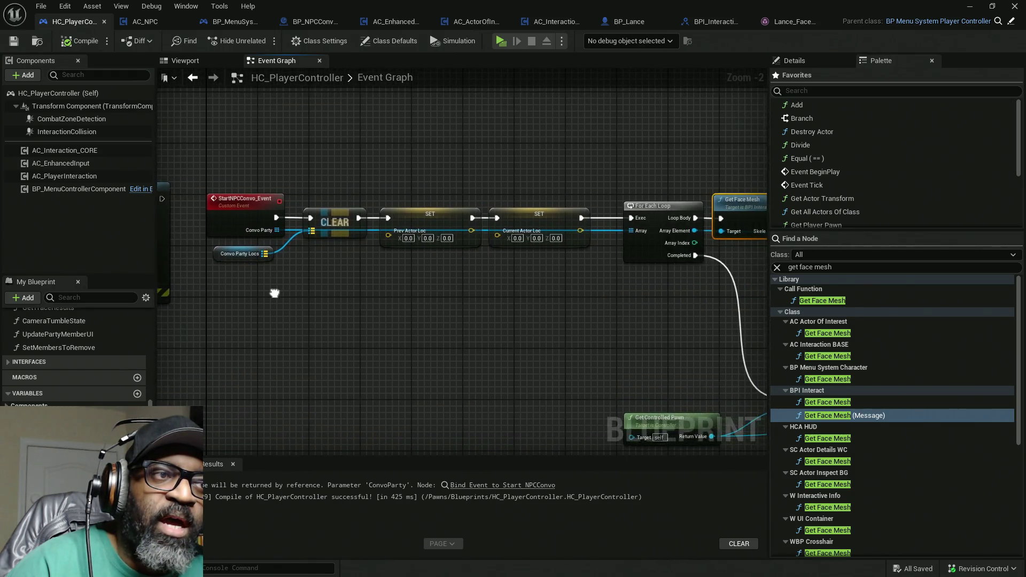
Step: Review the For Each Loop and Get Face Mesh nodes, then open BP_Lance's Get Face Mesh function
mouse_move(508, 281)
left_mouse_down()
mouse_move(451, 293)
mouse_move(545, 288)
left_mouse_up()
left_click_drag(636, 183, 594, 345)
left_click(219, 137)
left_click(220, 231)
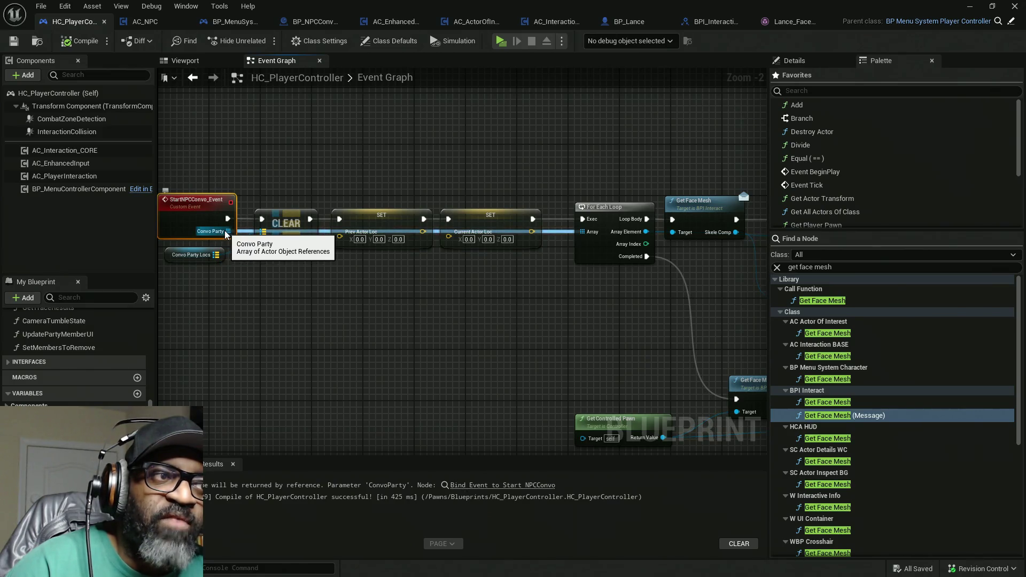
left_click_drag(585, 184, 615, 325)
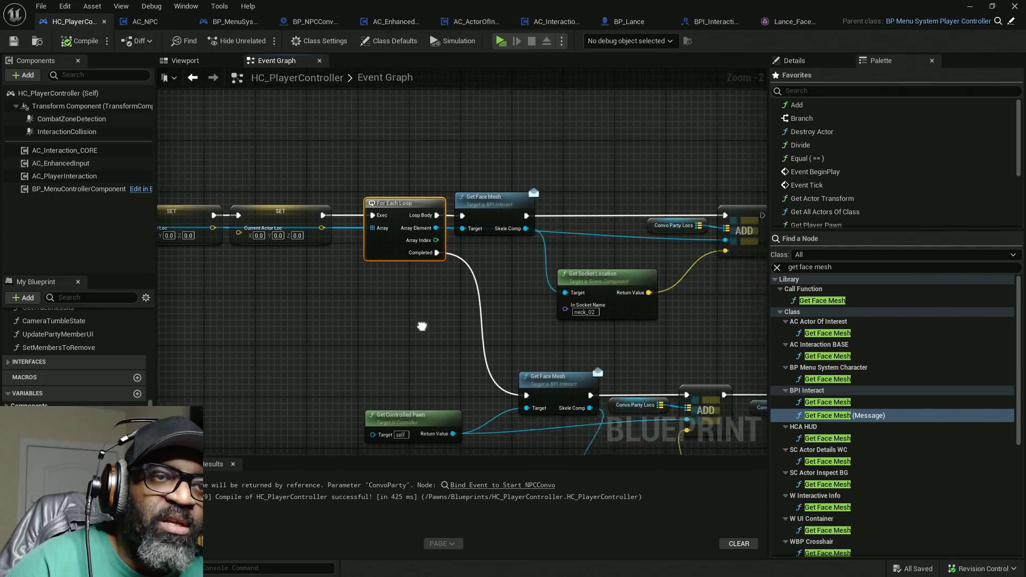
left_click_drag(452, 140, 471, 303)
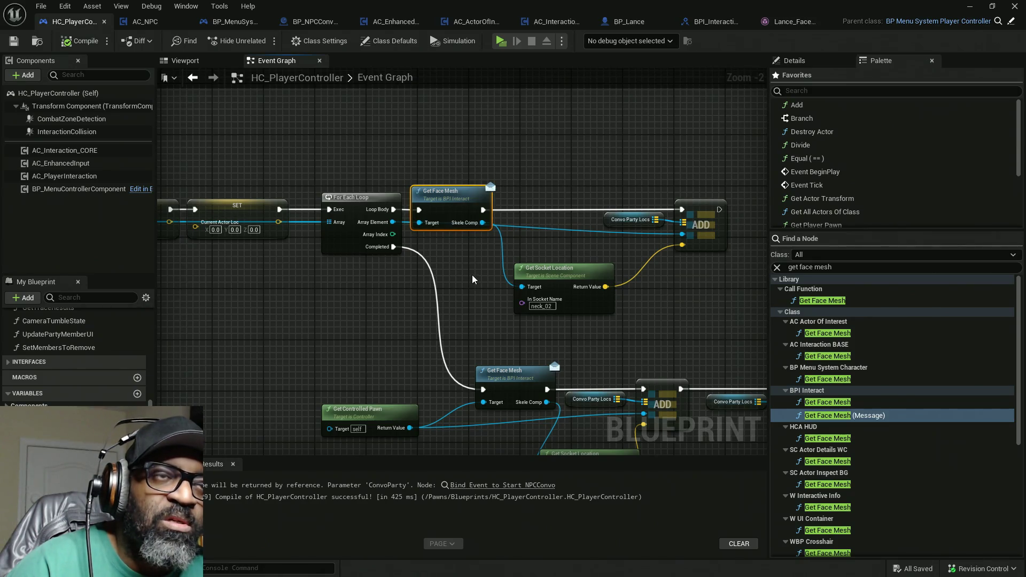
left_click(629, 21)
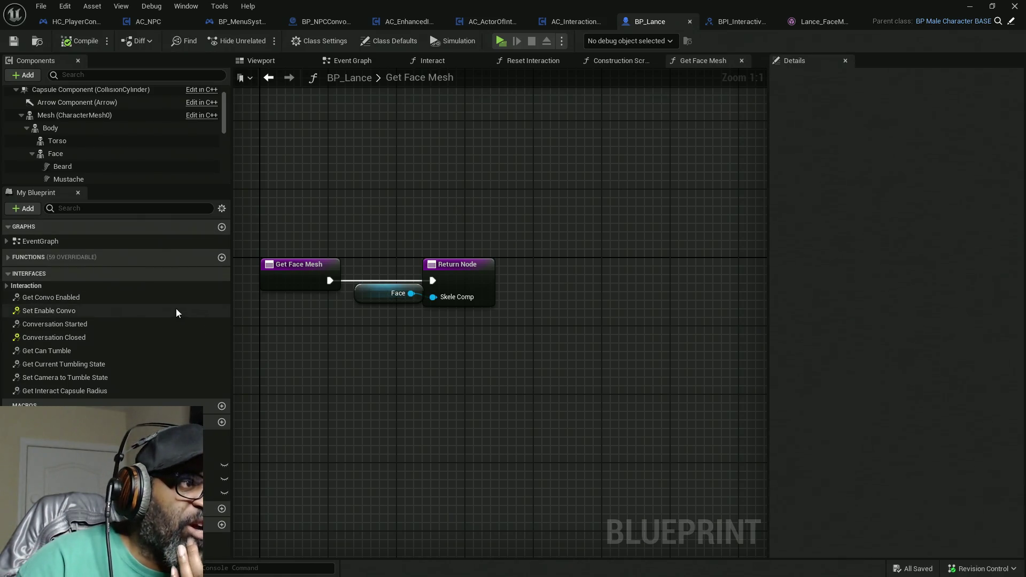
Step: Shift the Face node left and the Return Node right, then go back to HC_PlayerController
left_click_drag(373, 181, 415, 380)
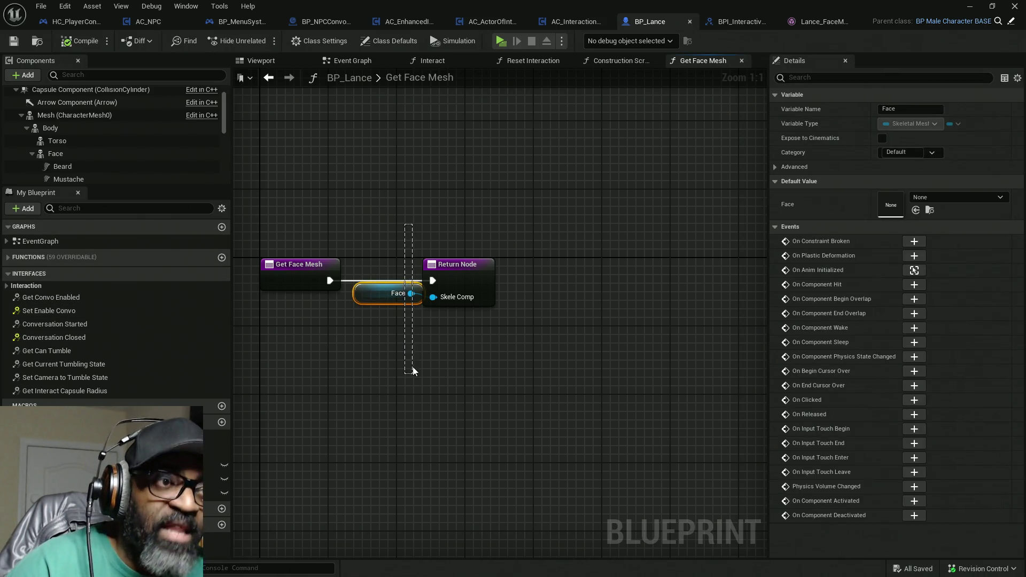
left_click_drag(393, 229, 426, 442)
mouse_move(376, 201)
left_mouse_down()
mouse_move(396, 412)
mouse_move(387, 219)
mouse_move(426, 341)
mouse_move(405, 408)
left_mouse_up()
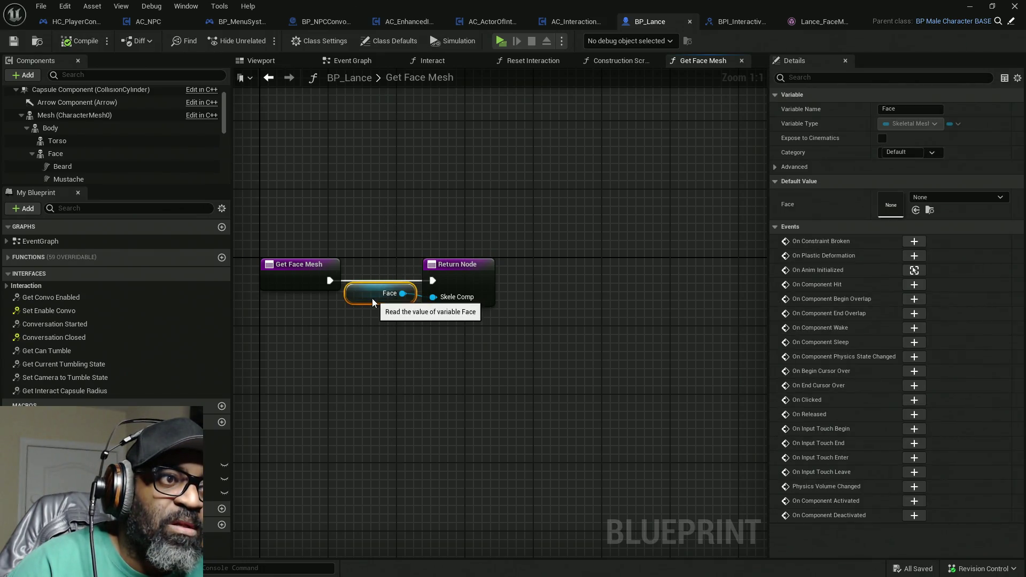
left_click_drag(368, 295, 360, 295)
left_click_drag(452, 259, 461, 259)
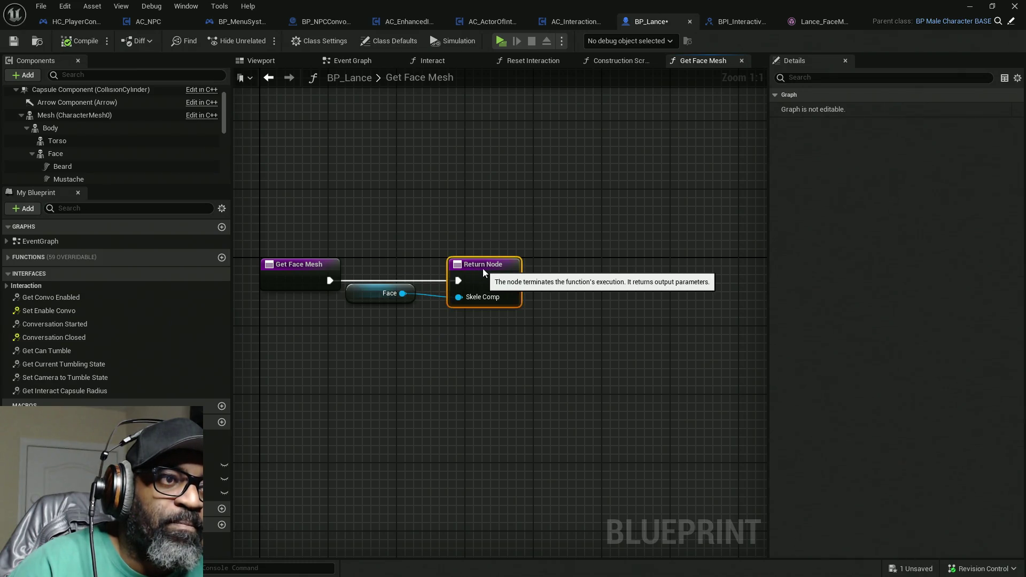
left_click(398, 294)
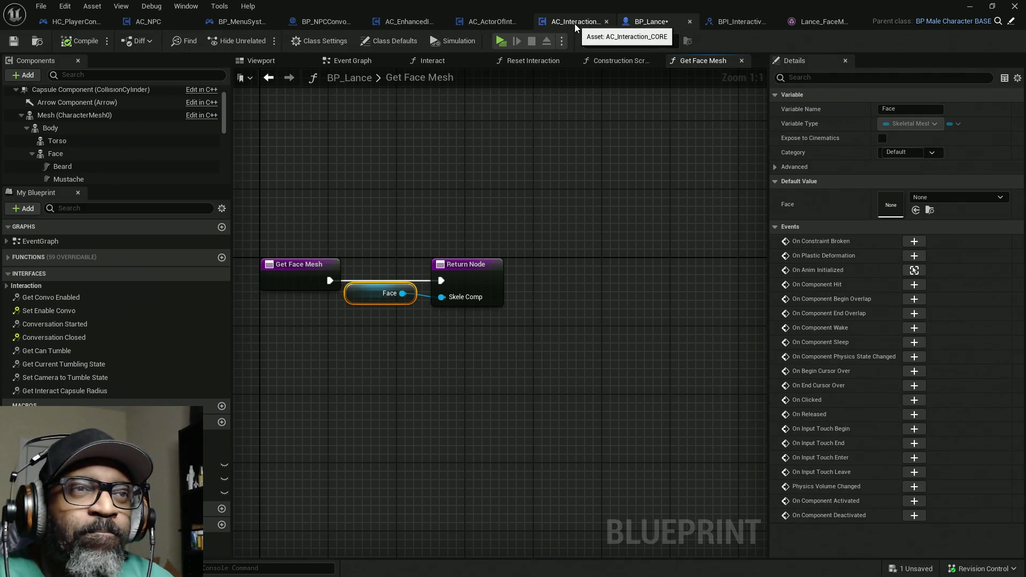
left_click(53, 23)
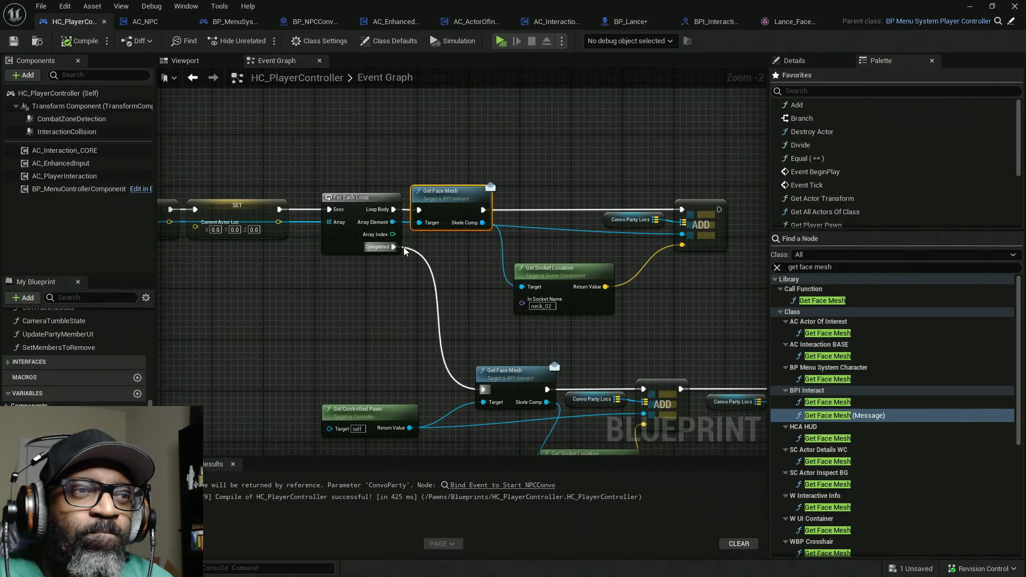
scroll(558, 284, "up", 2)
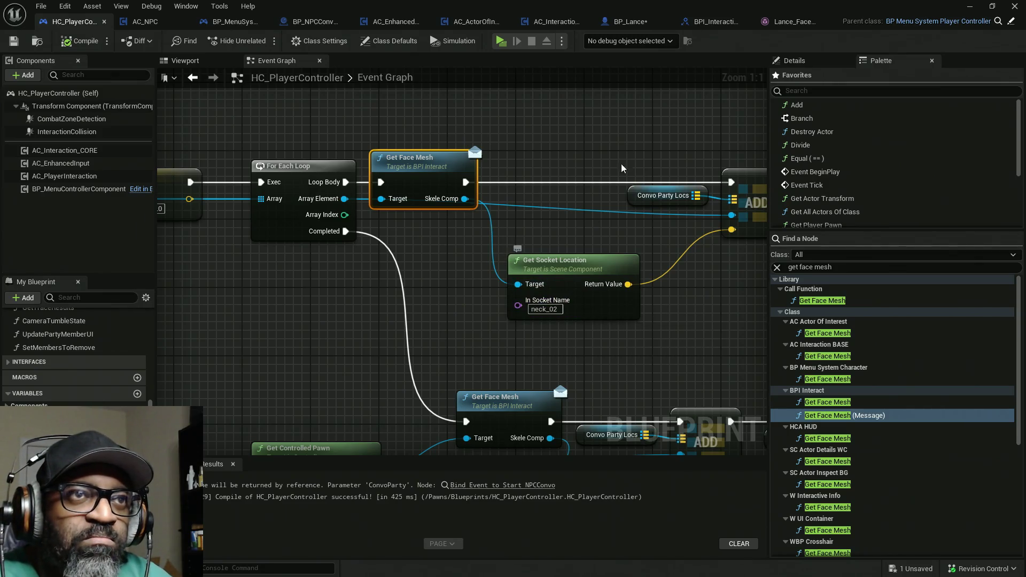
left_click(794, 21)
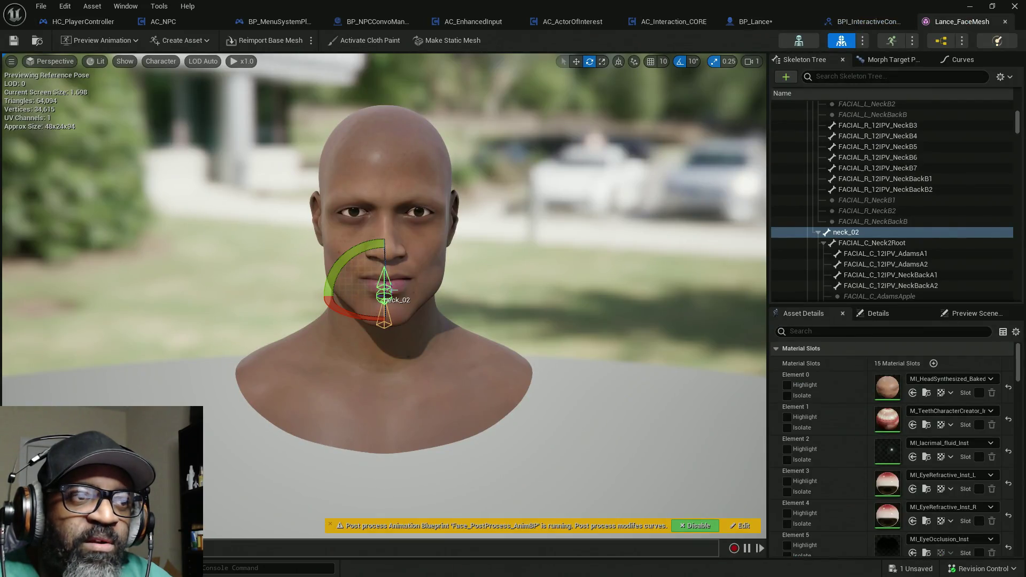
mouse_move(386, 295)
left_mouse_down()
mouse_move(300, 295)
mouse_move(385, 297)
left_mouse_up()
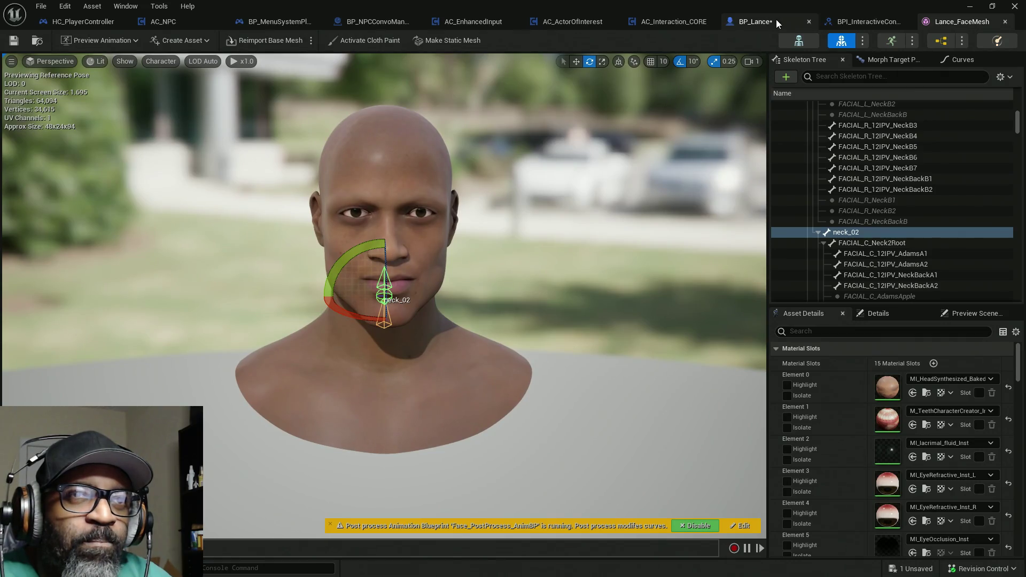
left_click(89, 24)
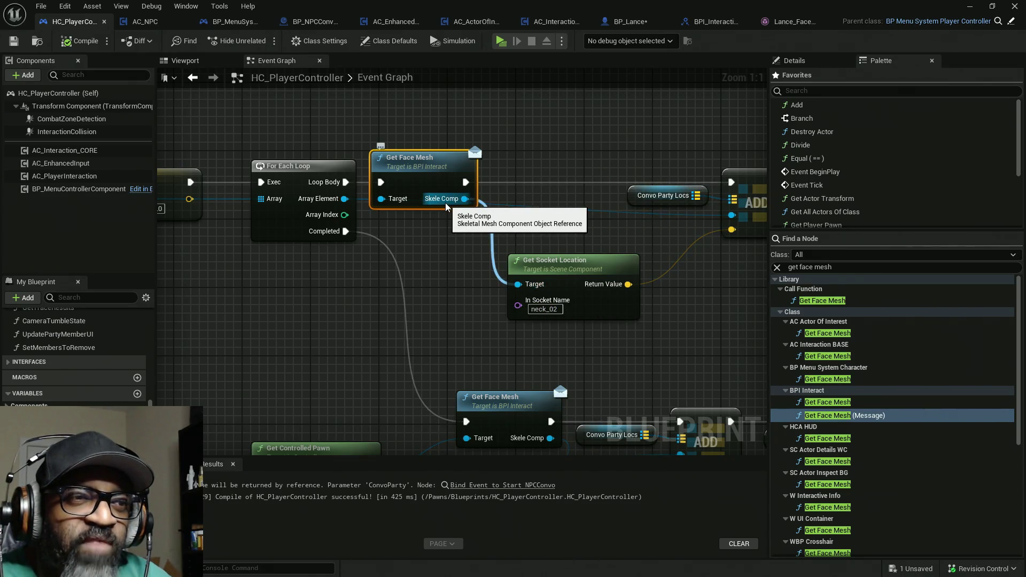
mouse_move(584, 256)
left_mouse_down()
mouse_move(400, 260)
mouse_move(588, 239)
mouse_move(390, 244)
left_mouse_up()
mouse_move(593, 118)
left_mouse_down()
mouse_move(569, 155)
mouse_move(345, 315)
left_mouse_up()
mouse_move(279, 382)
left_mouse_down()
mouse_move(415, 304)
mouse_move(497, 301)
left_mouse_up()
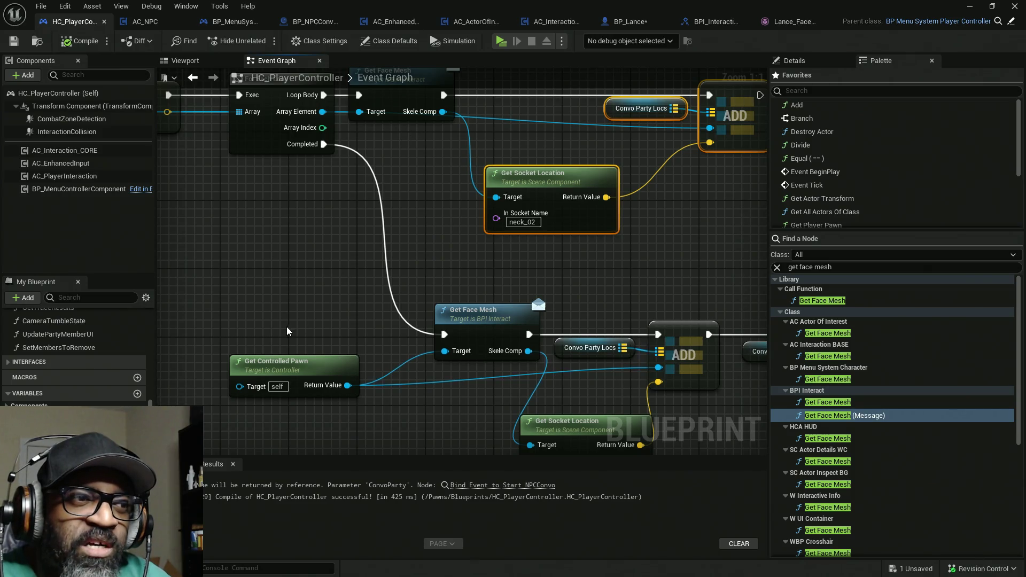
left_click_drag(287, 332, 373, 274)
mouse_move(309, 241)
left_mouse_down()
mouse_move(480, 391)
mouse_move(336, 374)
left_mouse_up()
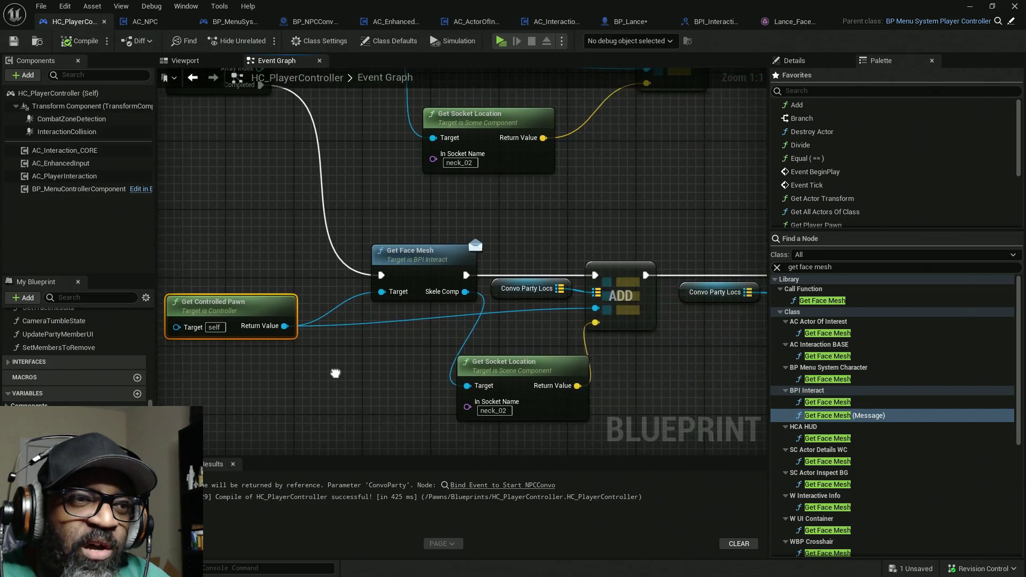
mouse_move(350, 179)
left_mouse_down()
mouse_move(481, 275)
mouse_move(389, 397)
left_mouse_up()
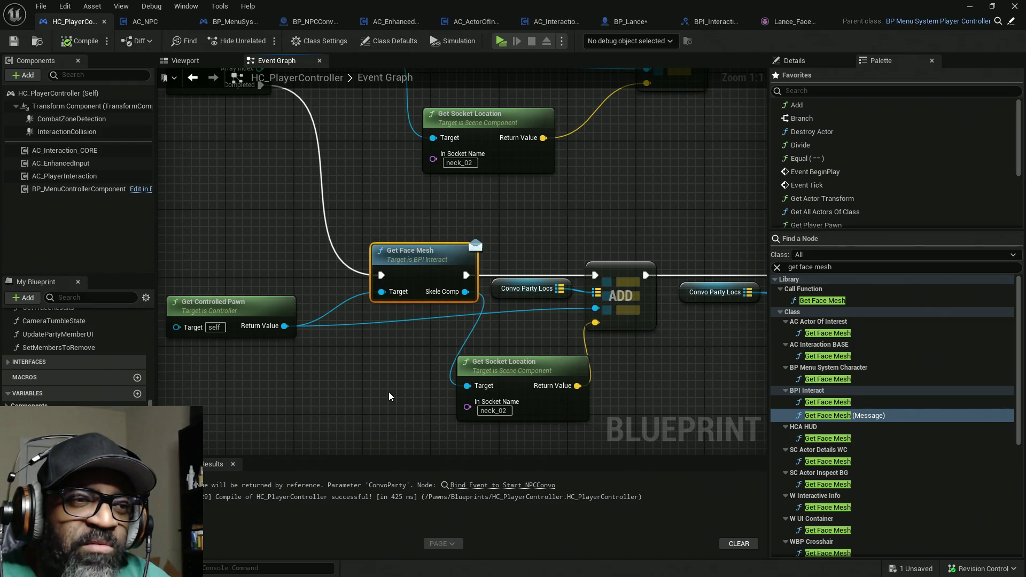
left_click_drag(406, 265, 356, 256)
left_click_drag(421, 359, 411, 322)
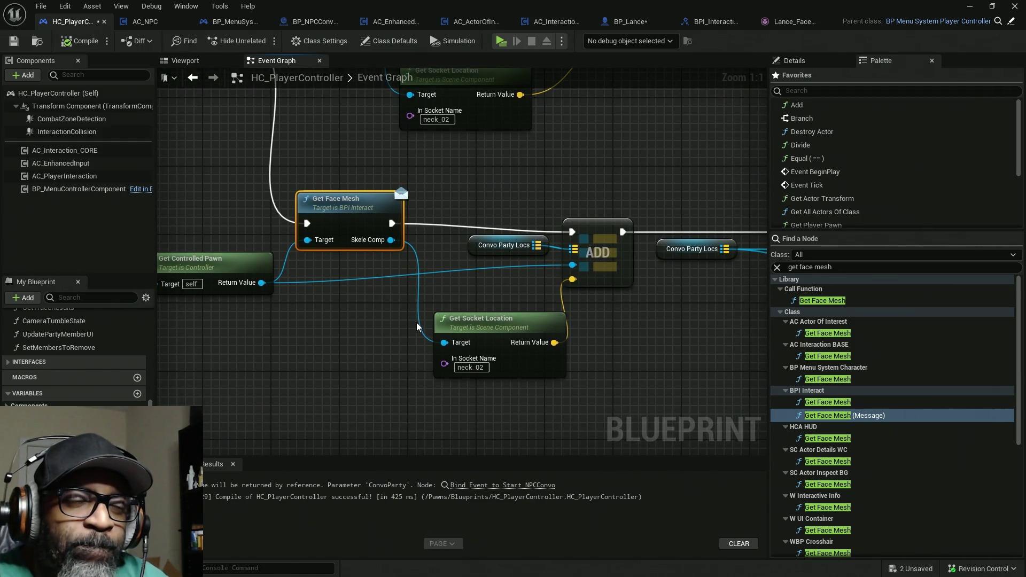
left_click_drag(255, 269, 255, 251)
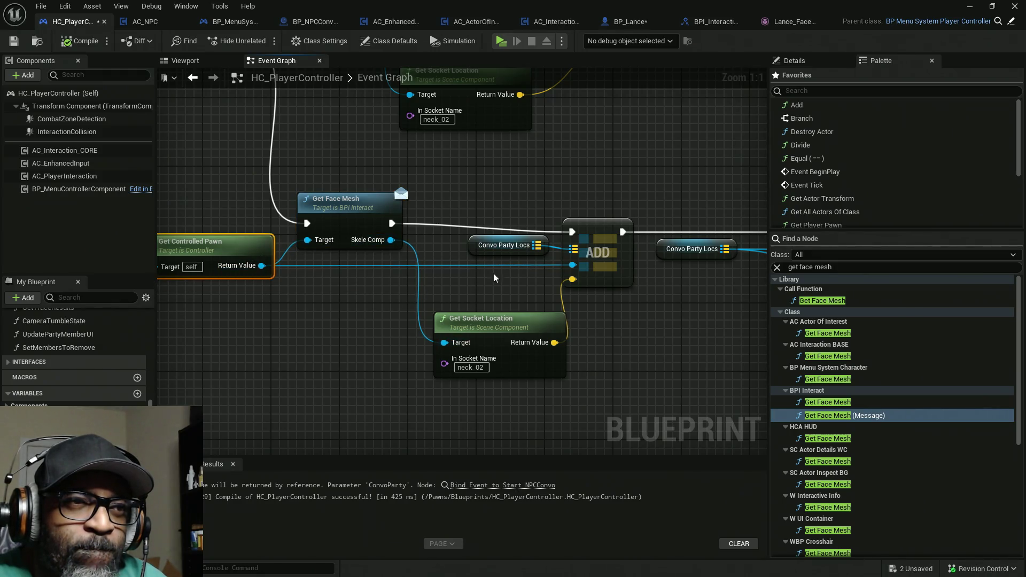
left_click_drag(586, 247, 586, 238)
mouse_move(203, 214)
left_mouse_down()
mouse_move(438, 294)
mouse_move(608, 295)
mouse_move(621, 280)
left_mouse_up()
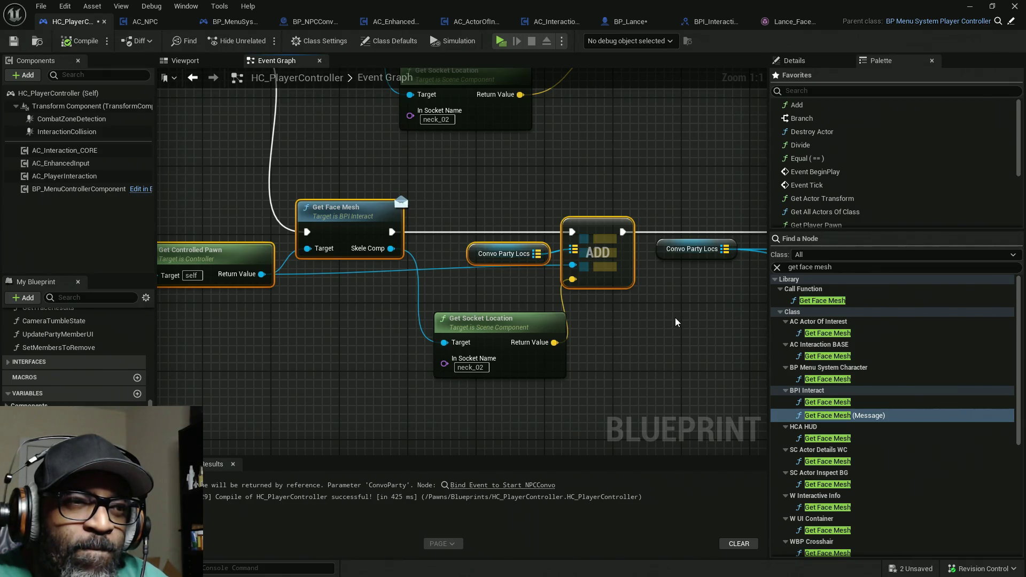
left_click_drag(442, 295, 563, 383)
left_click_drag(687, 348, 416, 326)
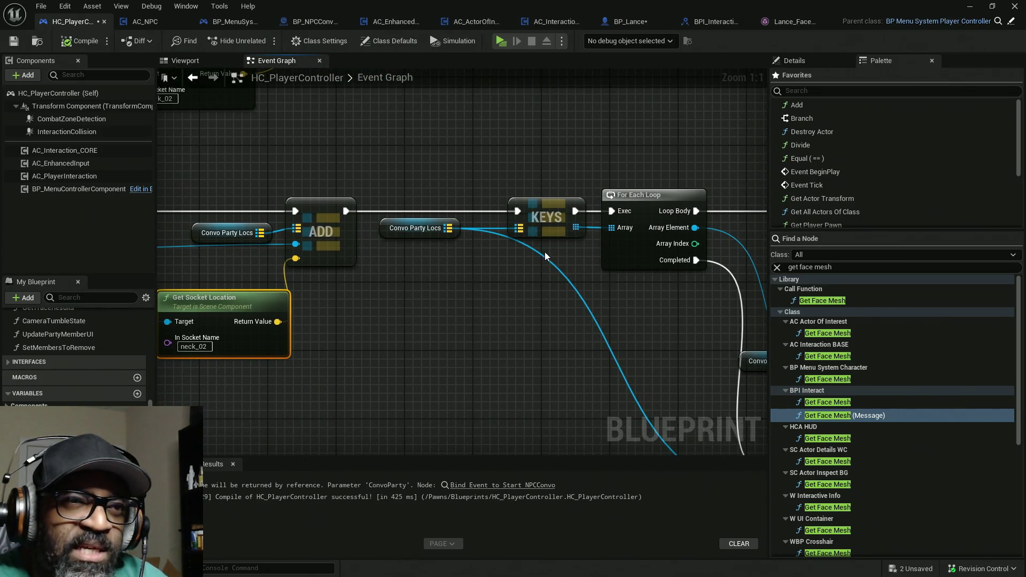
mouse_move(601, 324)
left_mouse_down()
mouse_move(289, 326)
mouse_move(274, 299)
left_mouse_up()
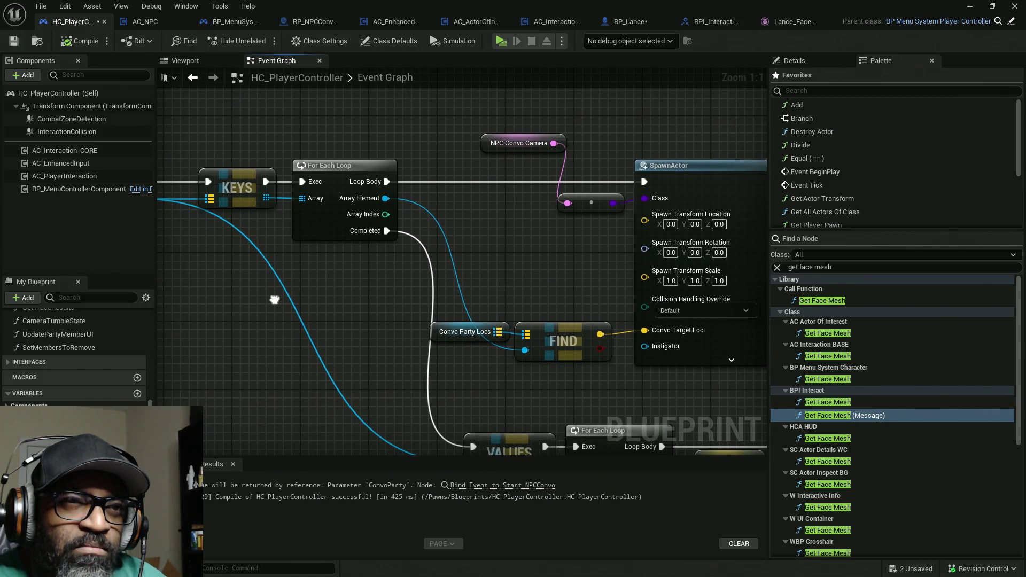
scroll(544, 264, "down", 2)
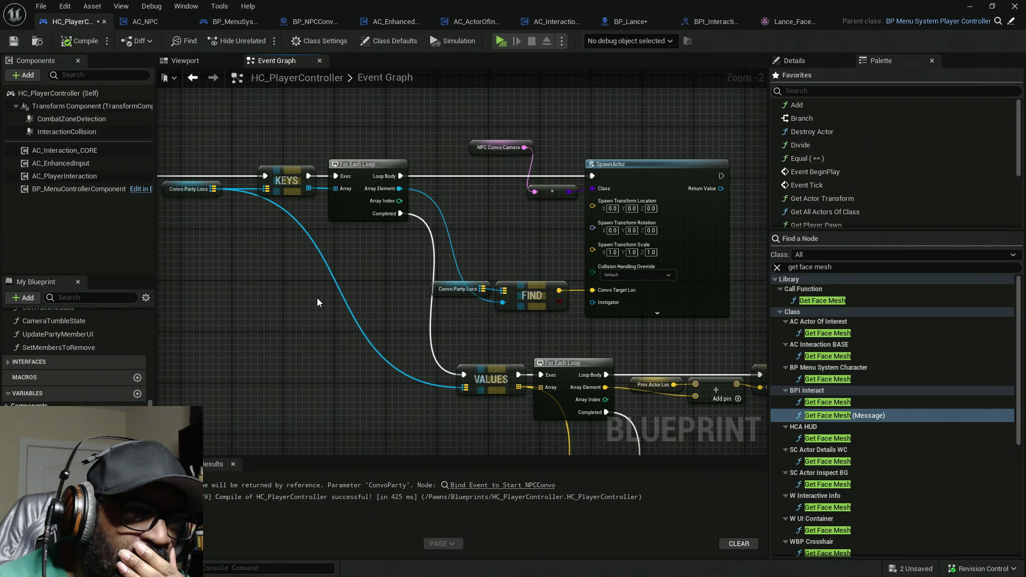
mouse_move(318, 303)
left_mouse_down()
mouse_move(608, 322)
mouse_move(460, 313)
left_mouse_up()
left_click_drag(368, 135, 483, 320)
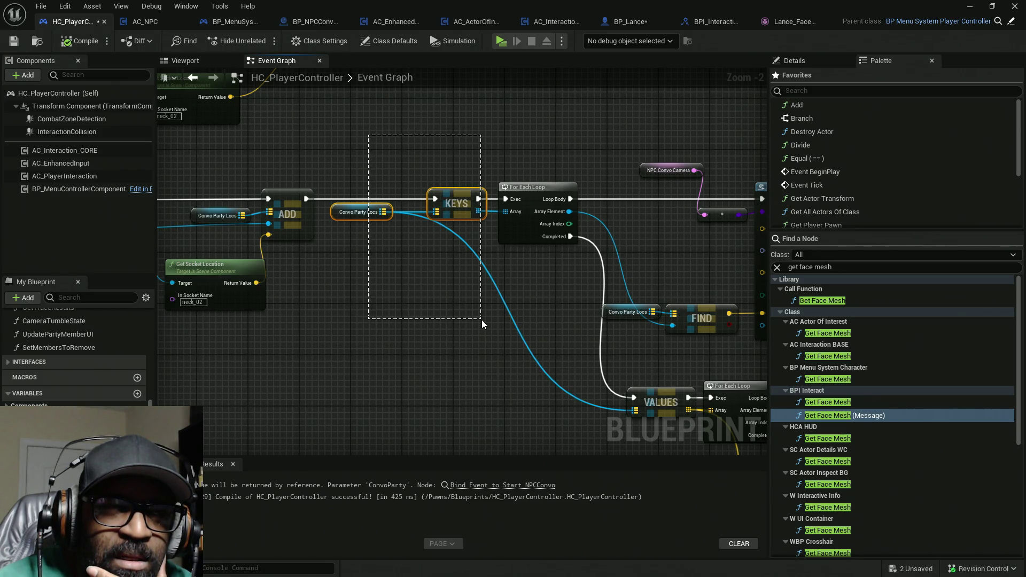
left_click_drag(482, 320, 482, 319)
mouse_move(239, 120)
left_mouse_down()
mouse_move(333, 211)
mouse_move(421, 265)
mouse_move(591, 284)
mouse_move(427, 196)
mouse_move(301, 97)
left_mouse_up()
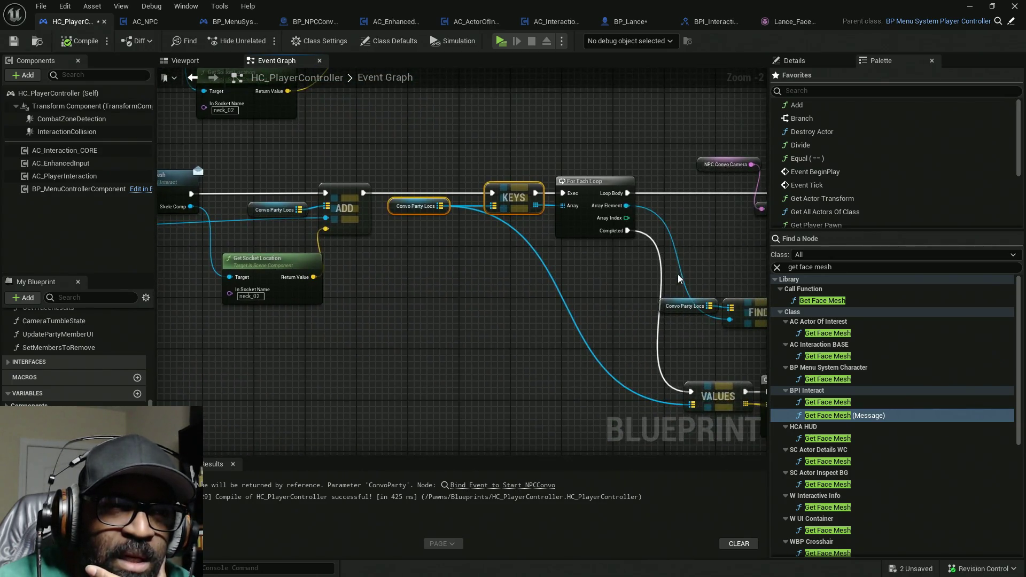
left_click_drag(674, 181, 412, 143)
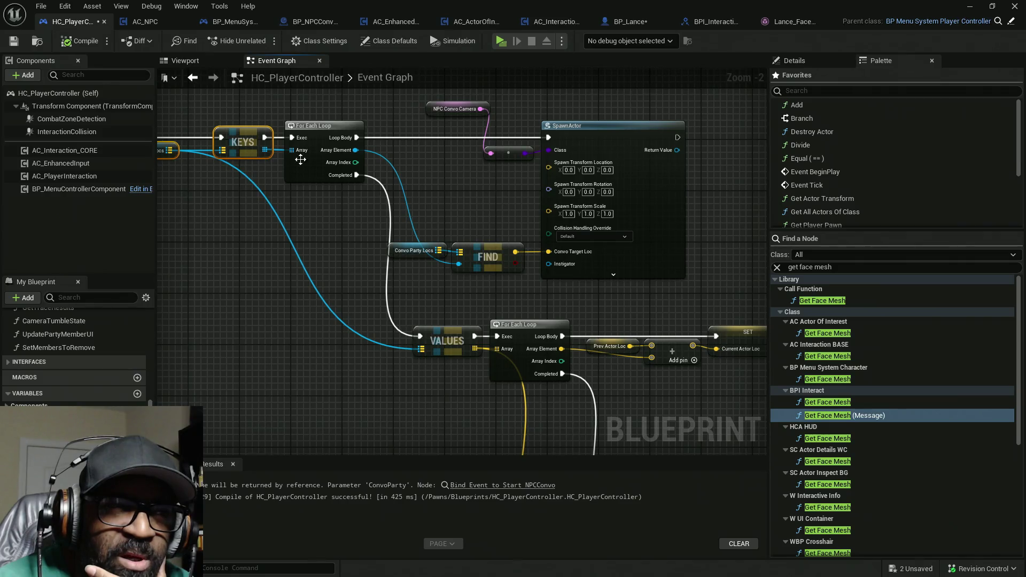
mouse_move(366, 245)
left_mouse_down()
mouse_move(377, 204)
mouse_move(535, 299)
mouse_move(575, 278)
mouse_move(579, 292)
mouse_move(632, 287)
left_mouse_up()
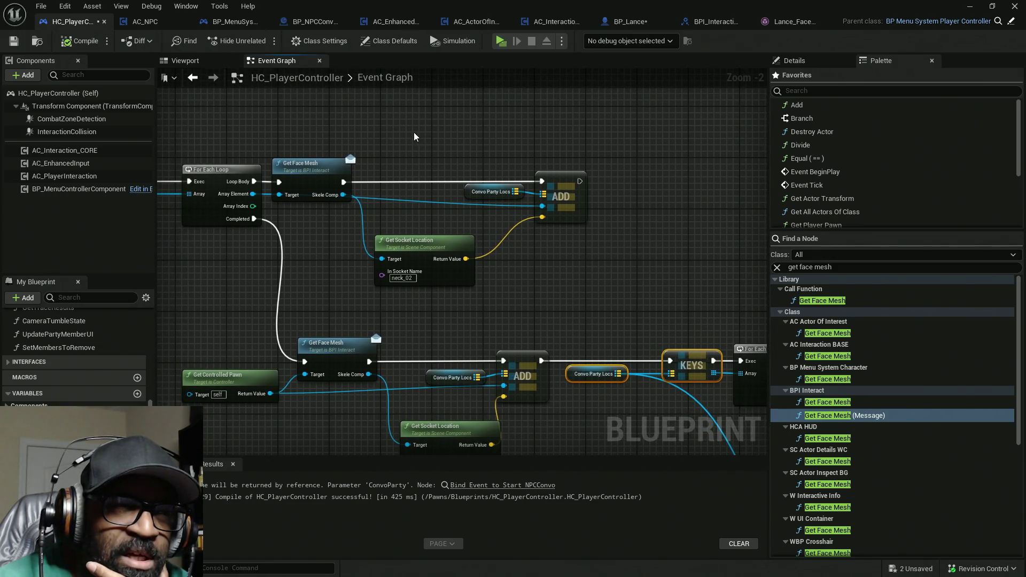
mouse_move(644, 126)
left_mouse_down()
mouse_move(592, 174)
mouse_move(337, 278)
left_mouse_up()
left_click_drag(402, 280, 346, 244)
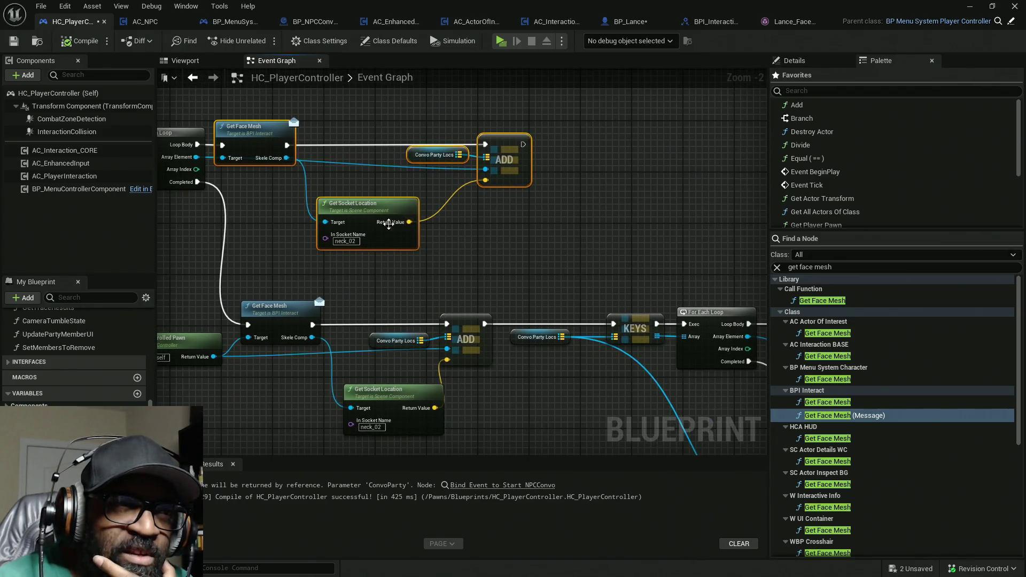
mouse_move(497, 222)
left_mouse_down()
mouse_move(376, 210)
mouse_move(472, 282)
mouse_move(465, 267)
left_mouse_up()
mouse_move(340, 114)
left_mouse_down()
mouse_move(412, 128)
mouse_move(701, 236)
mouse_move(725, 255)
left_mouse_up()
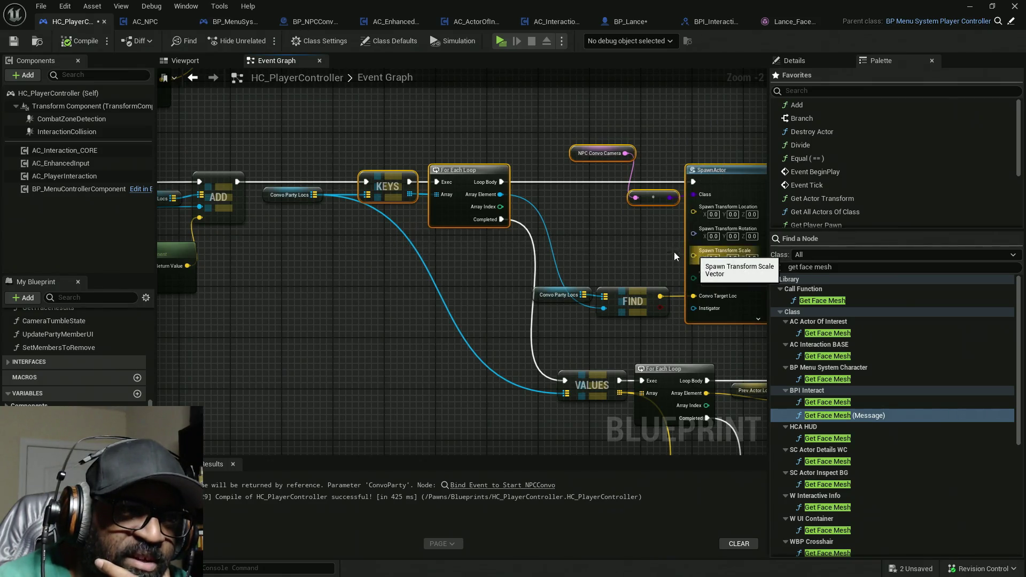
mouse_move(493, 259)
left_mouse_down()
mouse_move(499, 244)
mouse_move(433, 212)
left_mouse_up()
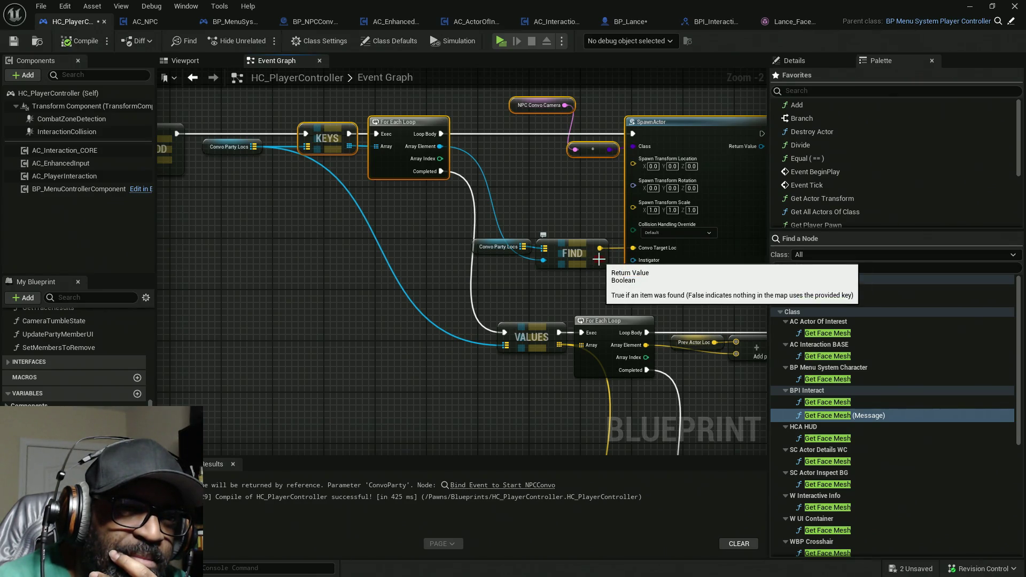
mouse_move(599, 259)
left_mouse_down()
mouse_move(668, 383)
mouse_move(492, 271)
mouse_move(600, 361)
left_mouse_up()
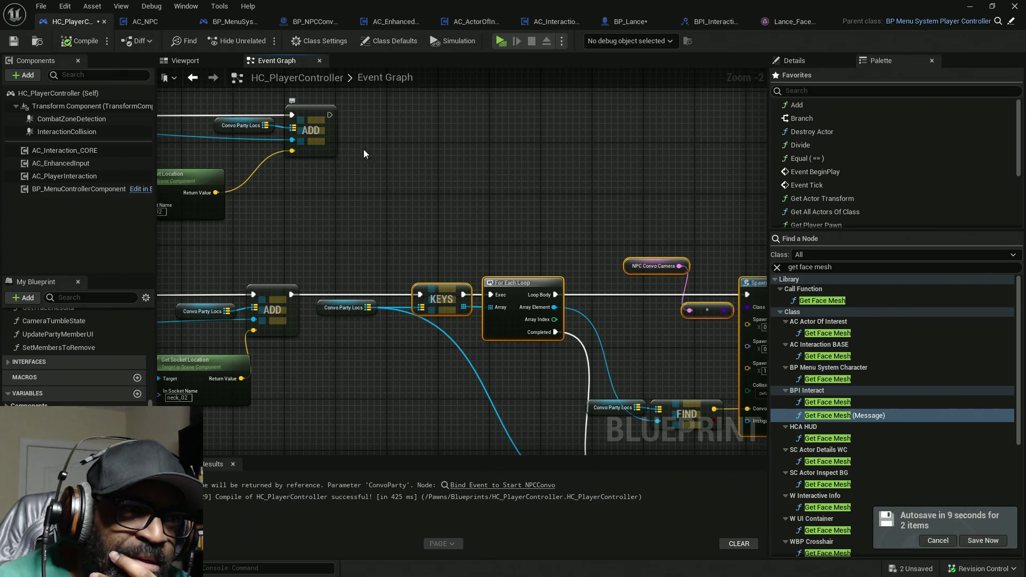
mouse_move(639, 255)
left_mouse_down()
mouse_move(565, 254)
mouse_move(500, 216)
left_mouse_up()
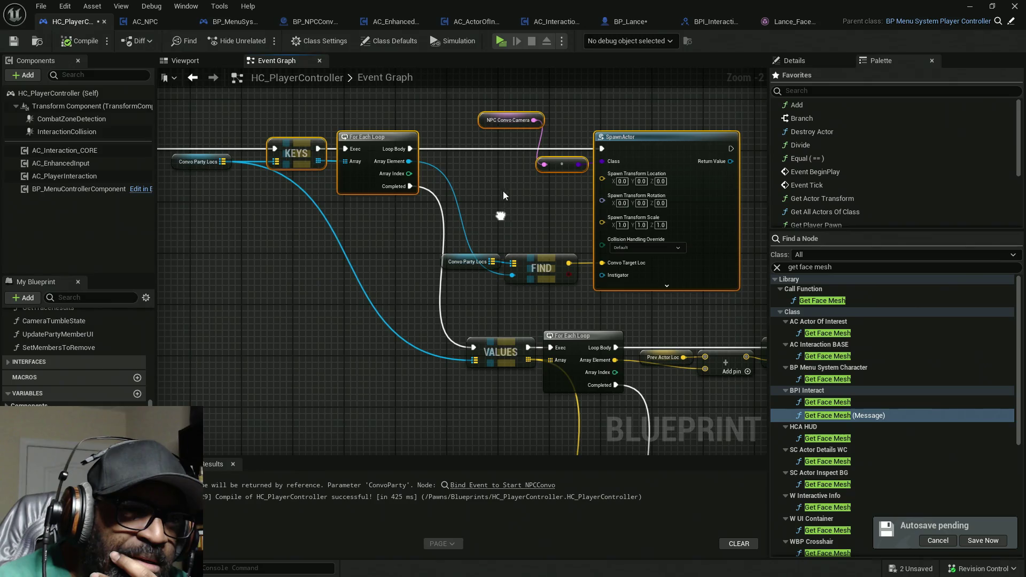
Step: Set SpawnActor's Collision Handling Override to Always Spawn, Ignore Collisions
left_click(642, 247)
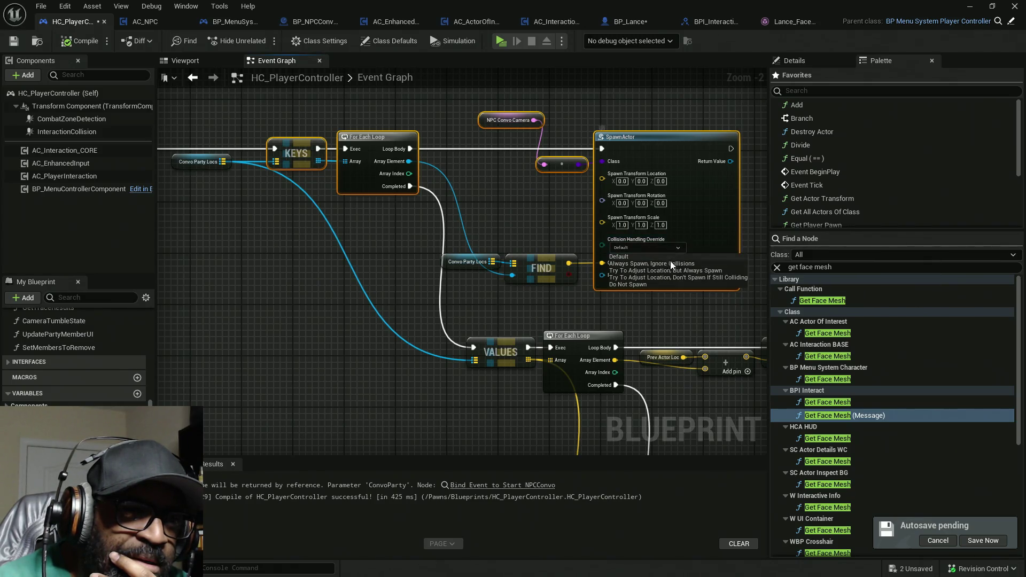
left_click(671, 263)
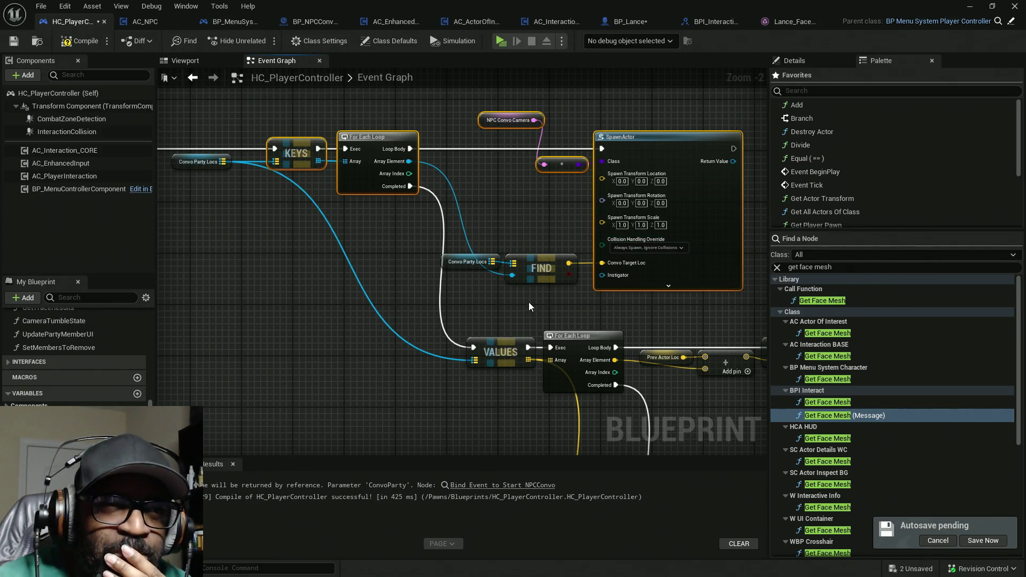
mouse_move(640, 325)
left_mouse_down()
mouse_move(621, 298)
mouse_move(587, 296)
left_mouse_up()
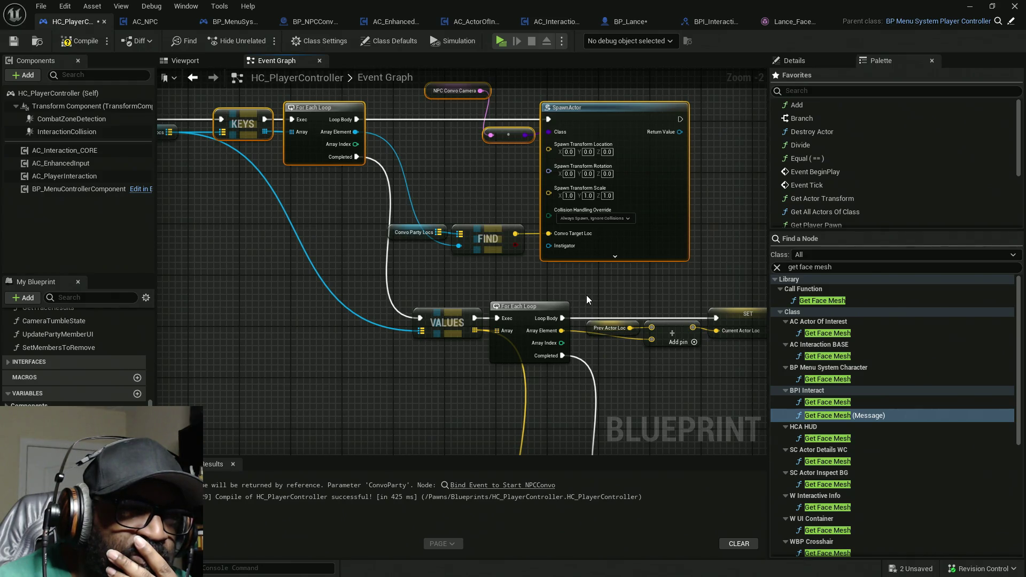
left_click_drag(586, 295, 595, 276)
mouse_move(510, 241)
left_mouse_down()
mouse_move(509, 291)
mouse_move(317, 266)
left_mouse_up()
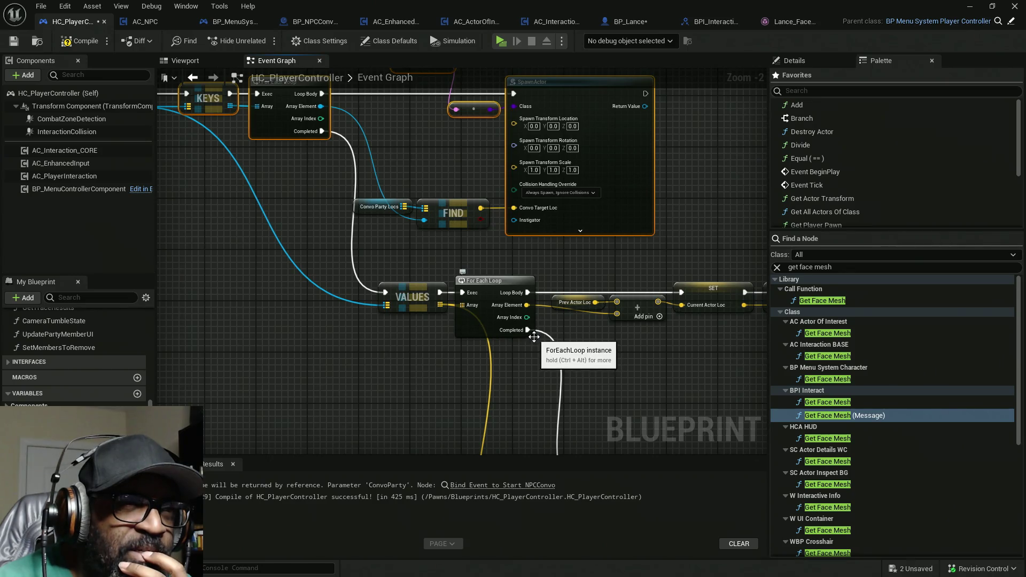
left_click_drag(468, 320, 563, 297)
left_click_drag(403, 297, 571, 307)
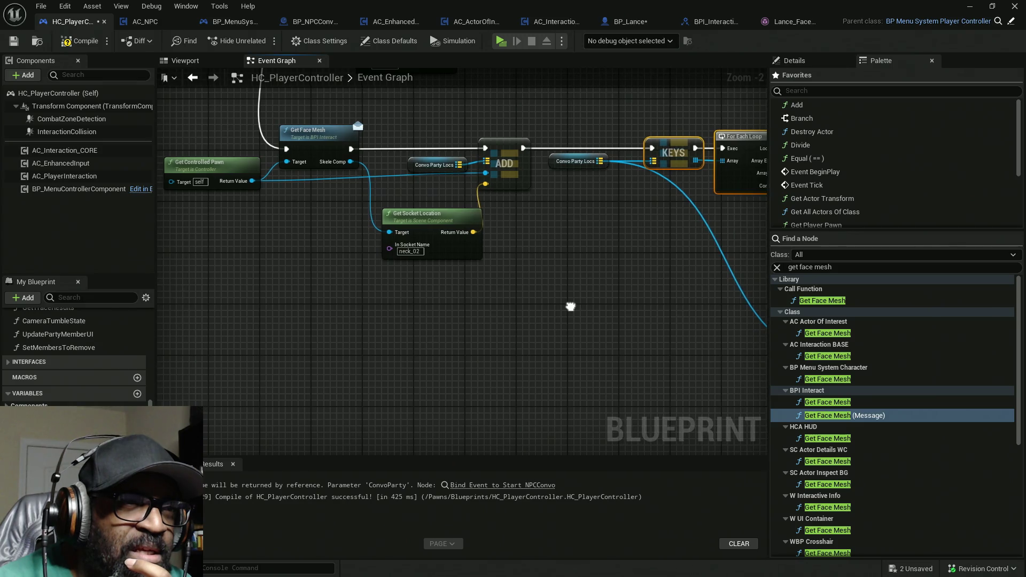
left_click_drag(523, 135, 497, 289)
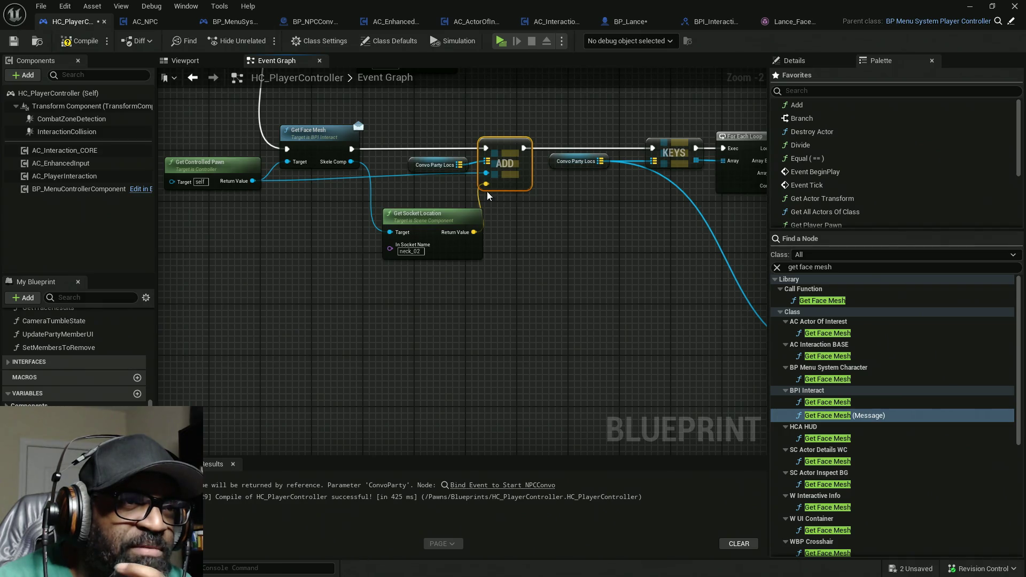
left_click_drag(689, 197, 420, 180)
left_click_drag(535, 313, 425, 245)
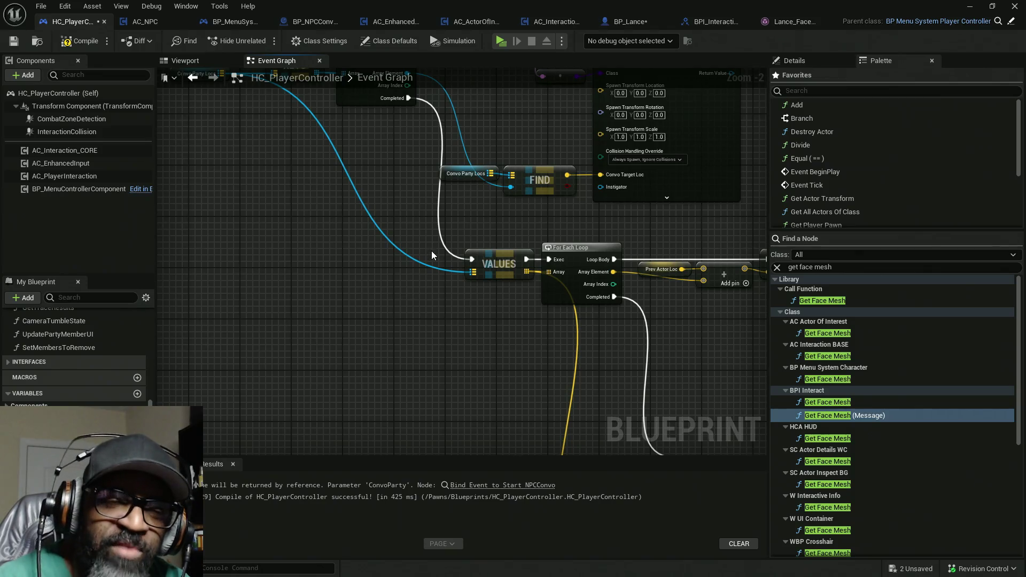
left_click_drag(565, 319, 363, 307)
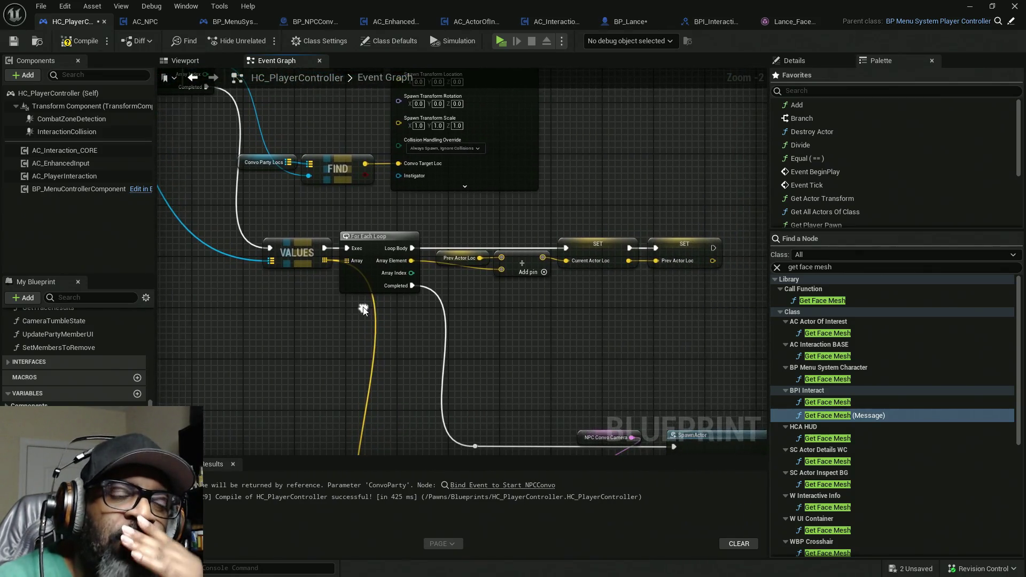
left_click_drag(308, 217, 409, 297)
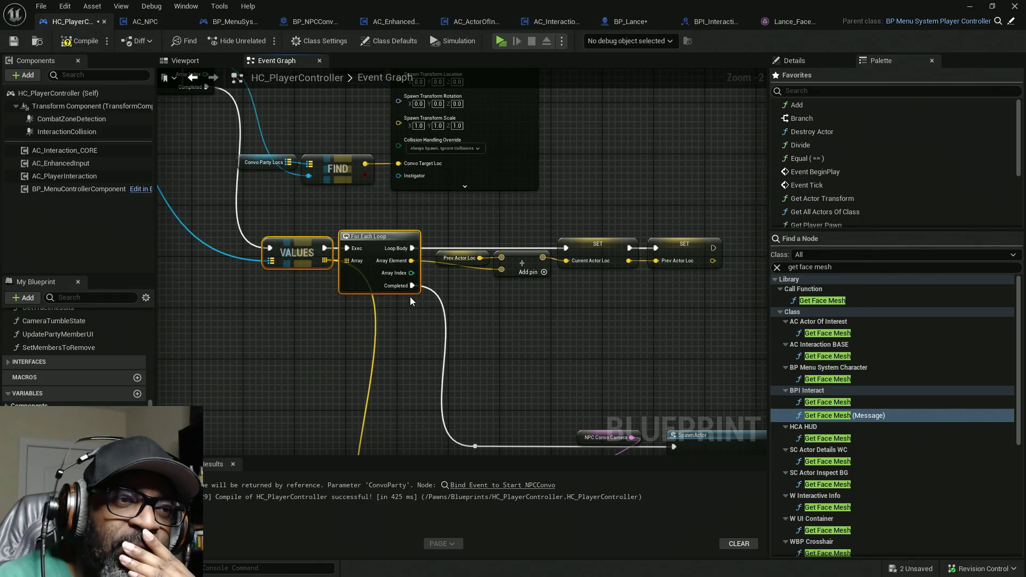
mouse_move(454, 223)
left_mouse_down()
mouse_move(535, 241)
mouse_move(738, 330)
left_mouse_up()
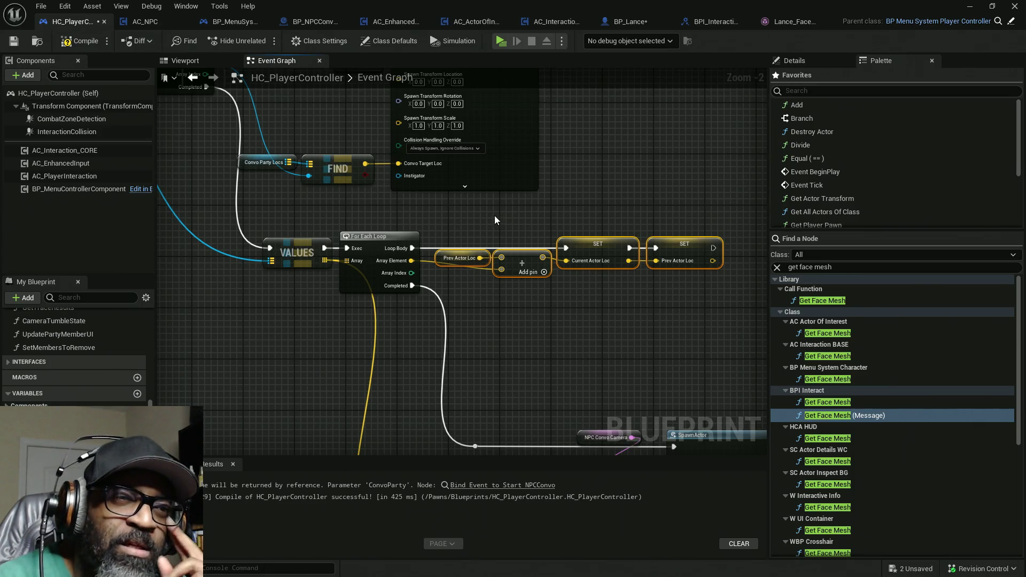
mouse_move(468, 214)
left_mouse_down()
mouse_move(584, 324)
mouse_move(526, 309)
left_mouse_up()
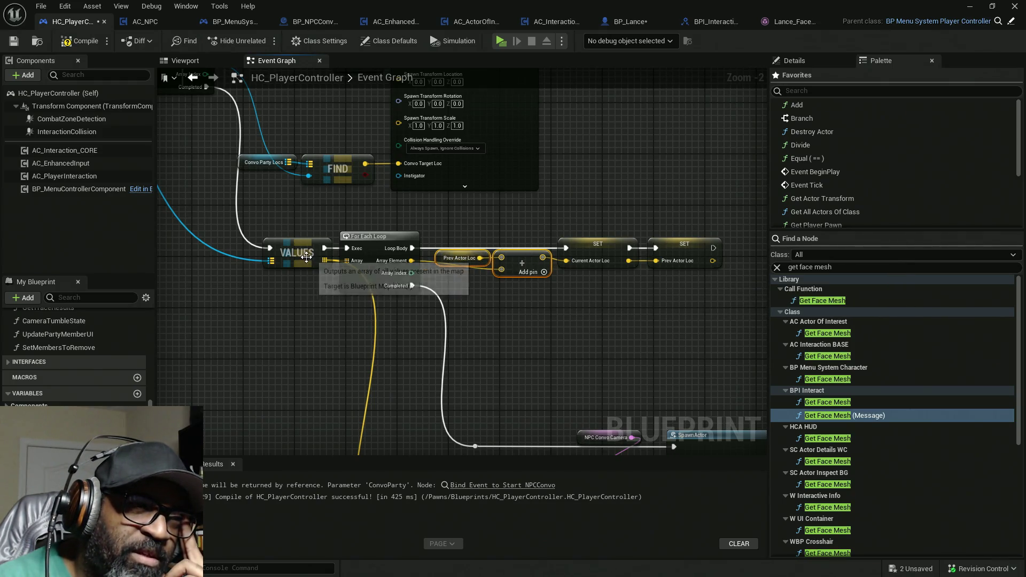
left_click(301, 227)
left_click(307, 248)
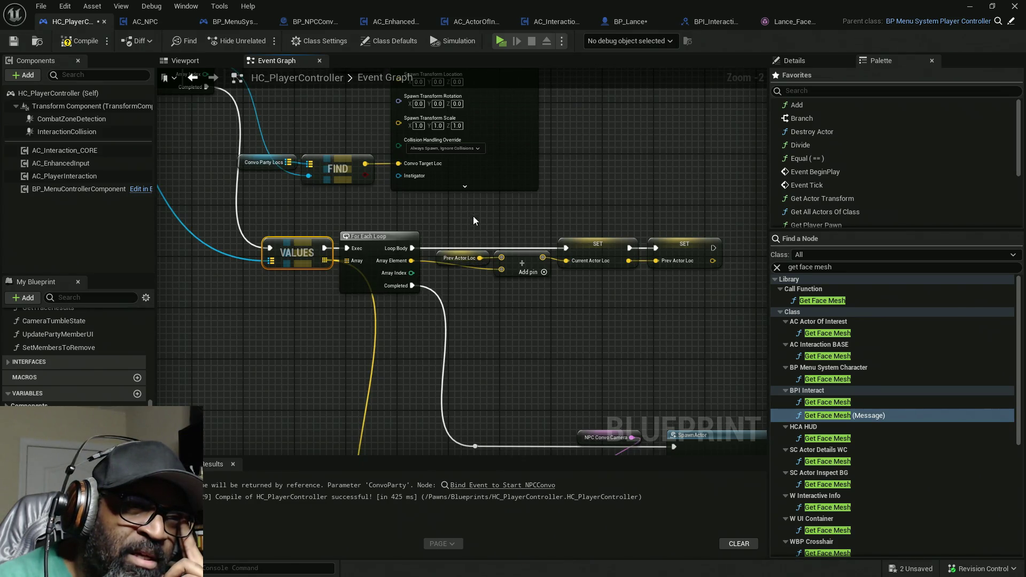
left_click_drag(472, 202, 466, 309)
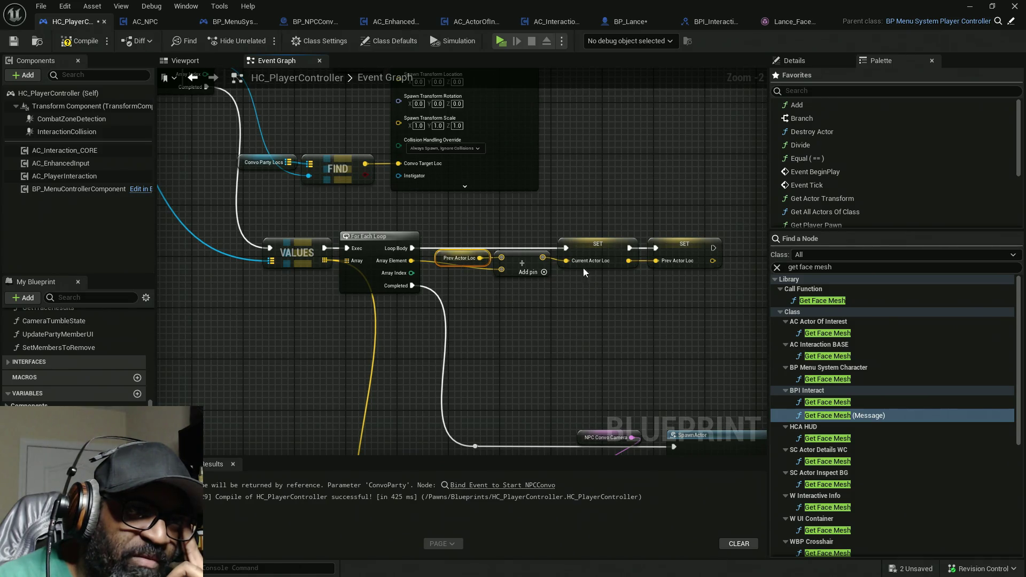
left_click_drag(597, 203, 604, 253)
left_click_drag(666, 194, 700, 270)
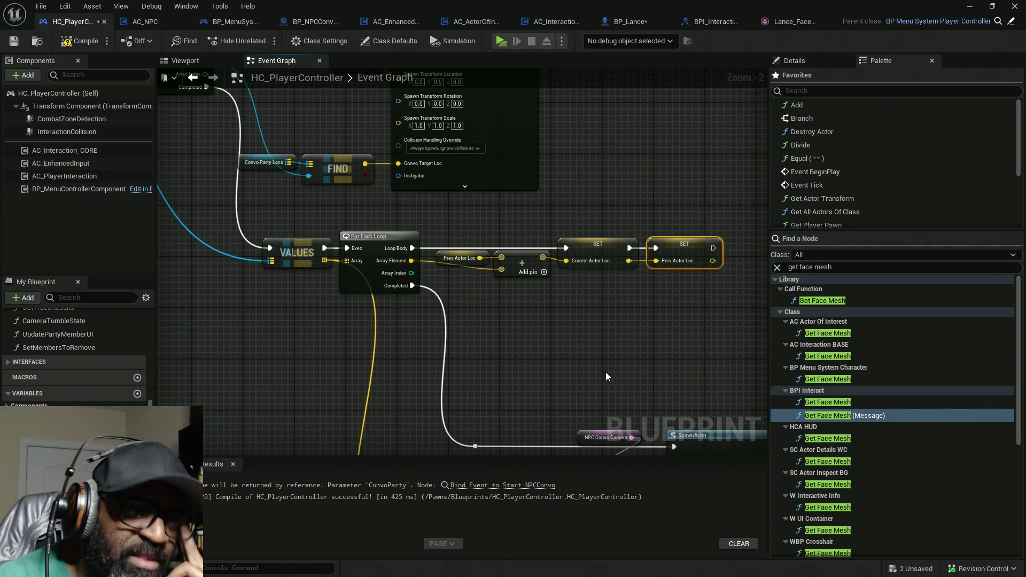
left_click(459, 259)
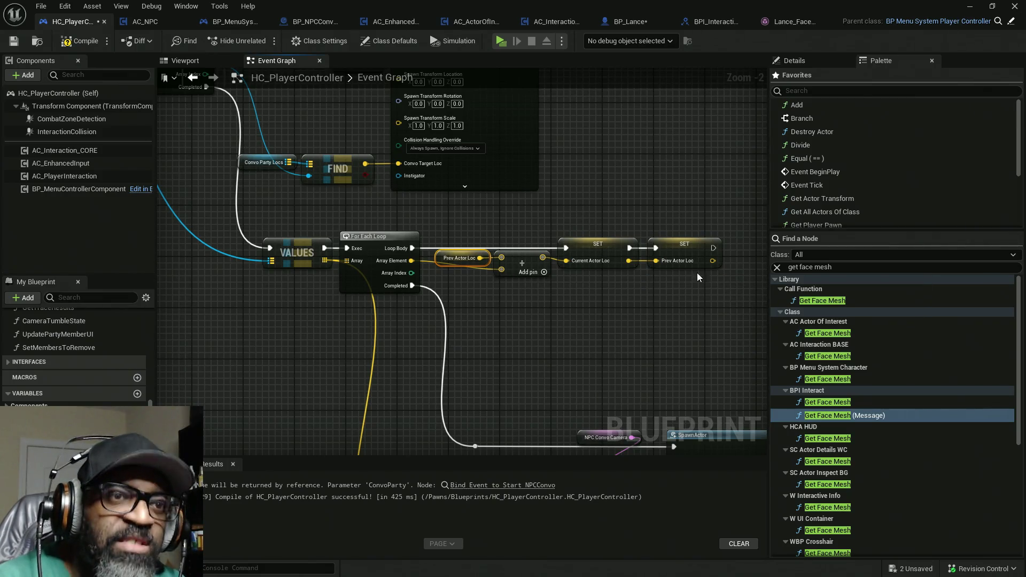
mouse_move(595, 357)
left_mouse_down()
mouse_move(598, 147)
mouse_move(460, 209)
left_mouse_up()
Step: Review the camera spawn nodes, including VALUES, For Each Loop, LENGTH, Current Actor Loc and Self
left_click_drag(483, 176, 727, 357)
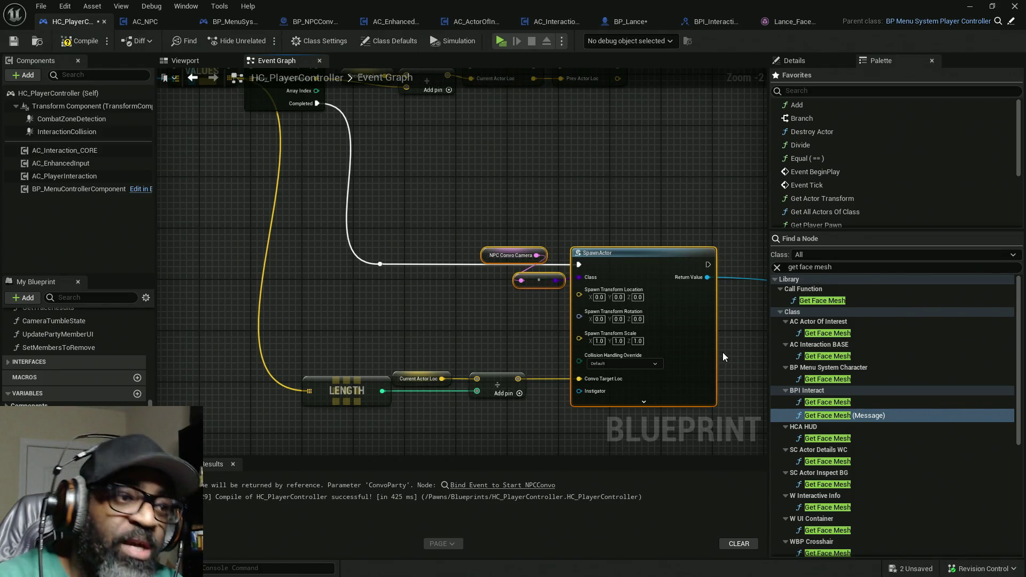
mouse_move(520, 365)
left_mouse_down()
mouse_move(355, 389)
mouse_move(348, 182)
left_mouse_up()
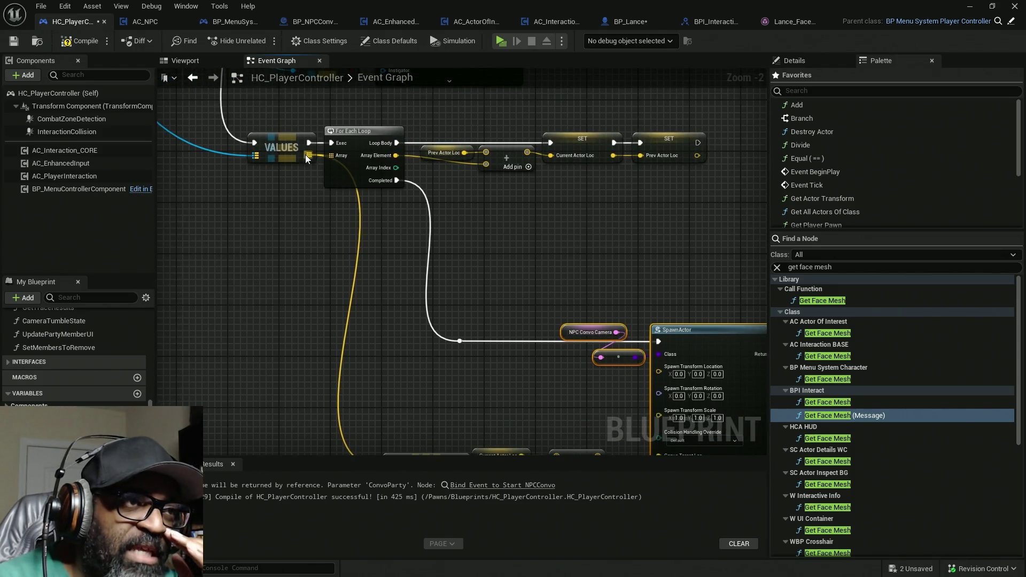
left_click_drag(381, 272, 332, 190)
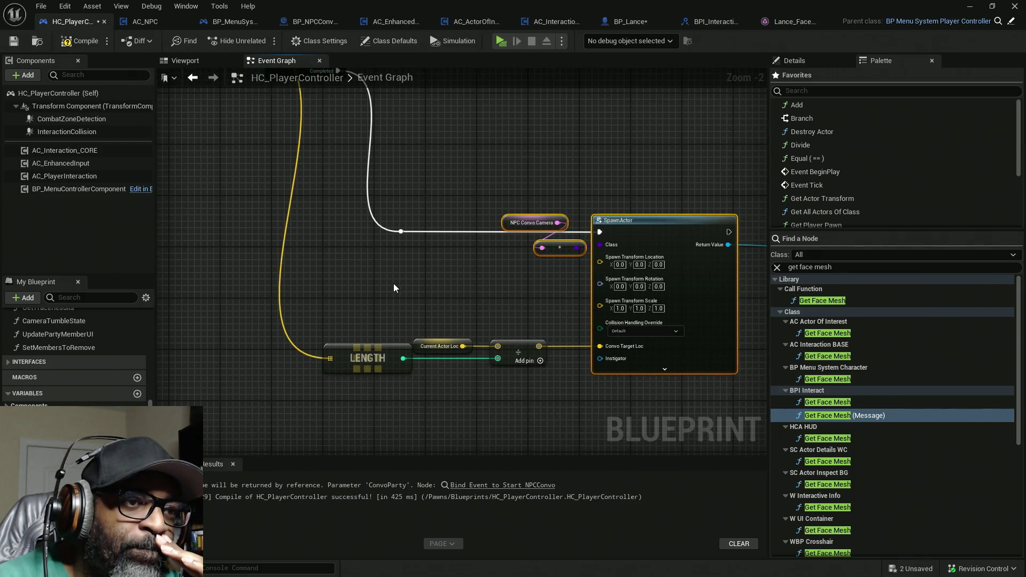
mouse_move(431, 341)
left_mouse_down()
mouse_move(424, 362)
mouse_move(399, 218)
mouse_move(447, 211)
mouse_move(418, 287)
mouse_move(403, 225)
mouse_move(411, 217)
left_mouse_up()
left_click(409, 289)
left_click_drag(442, 325, 434, 443)
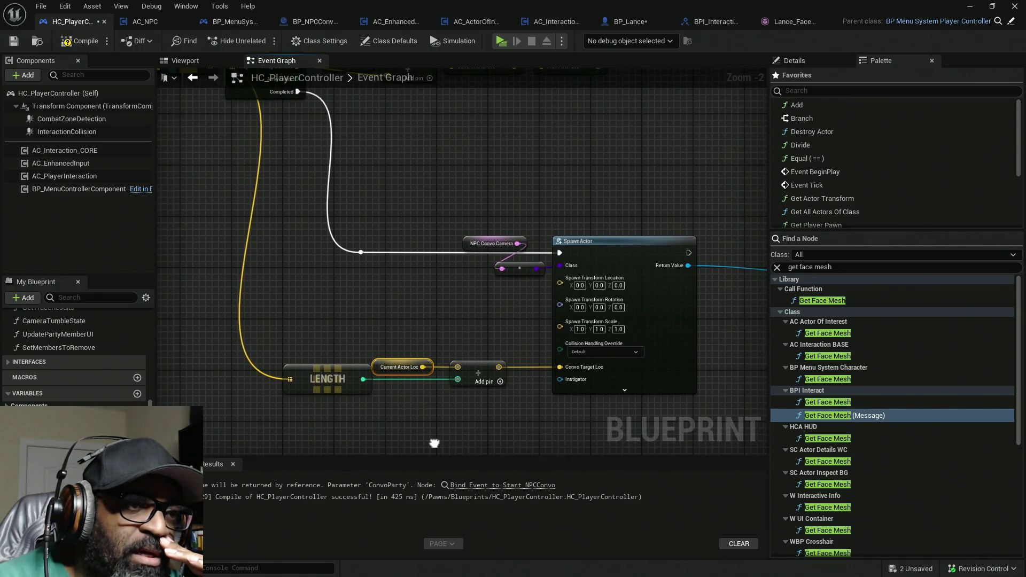
left_click_drag(408, 326, 455, 420)
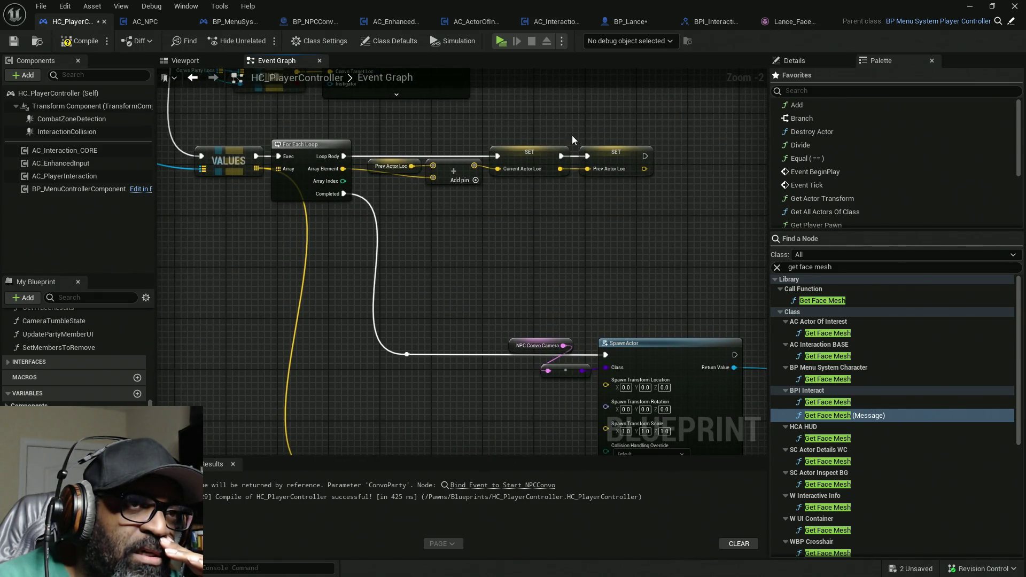
left_click_drag(247, 179, 200, 53)
left_click_drag(492, 364, 409, 368)
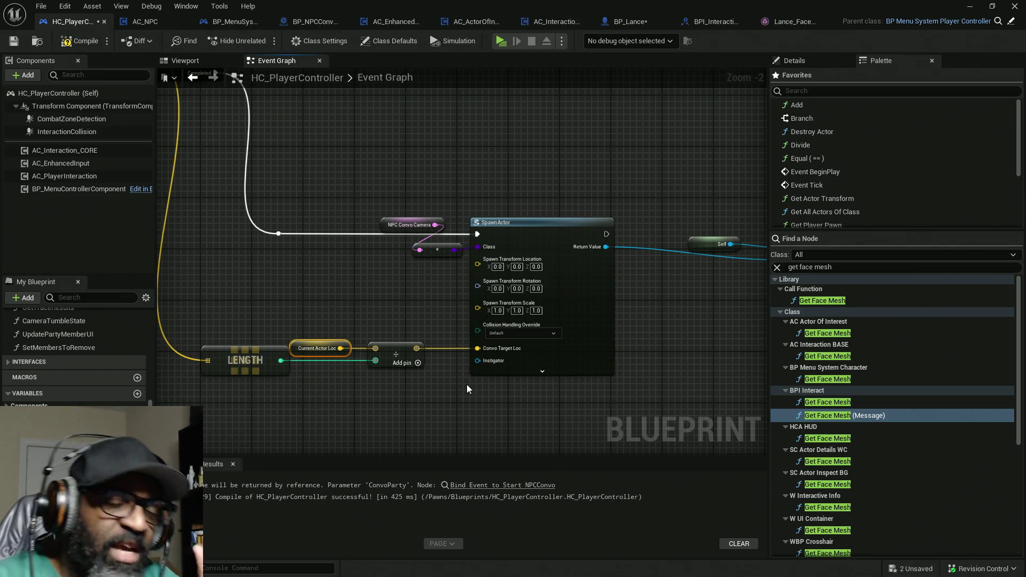
Step: Set SpawnActor to Always Spawn, Ignore Collisions, compile, and switch to BP_NPCConvoManager
left_click(518, 333)
left_click(537, 350)
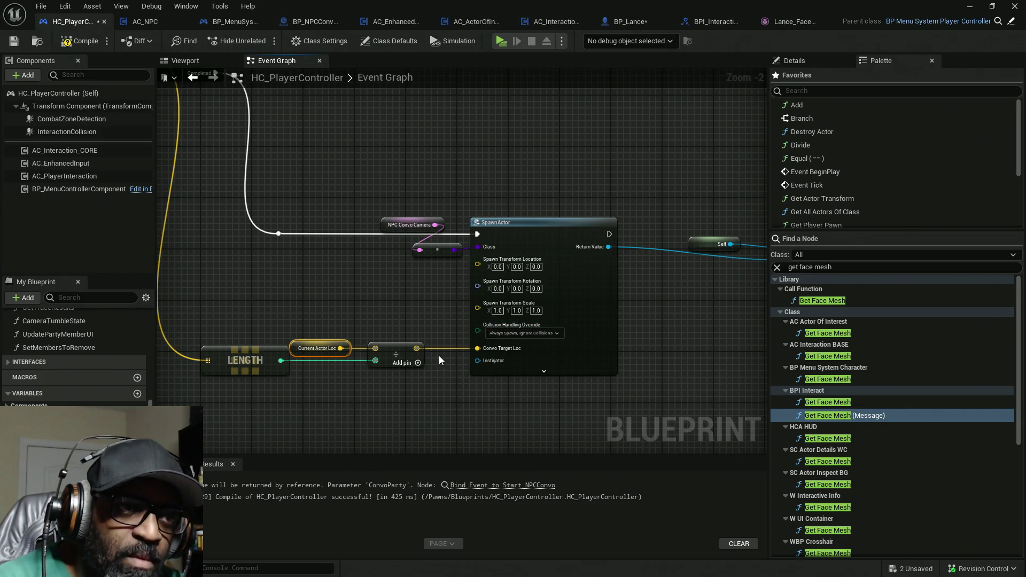
left_click_drag(399, 137, 597, 320)
left_click_drag(668, 341, 410, 328)
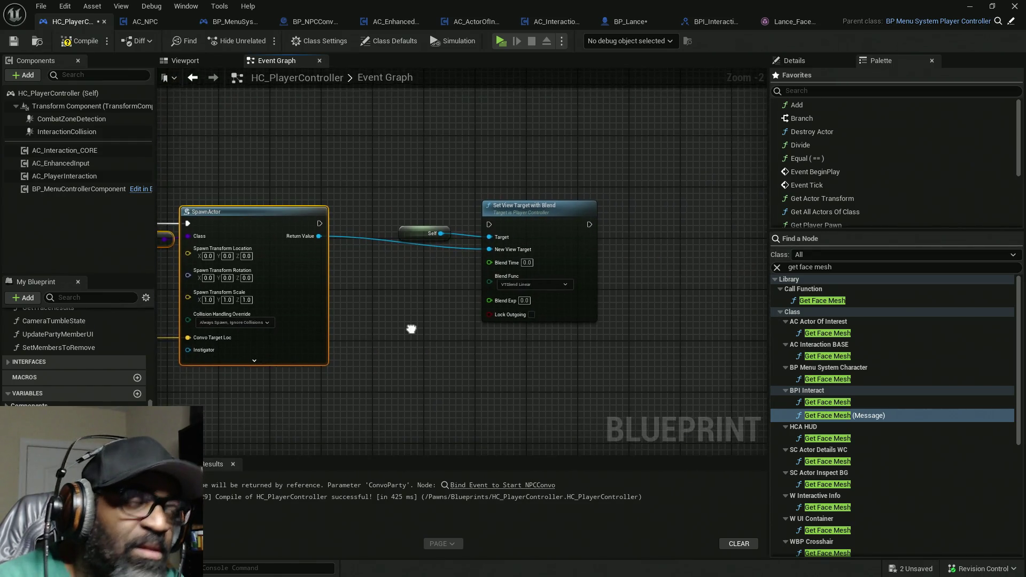
left_click(92, 43)
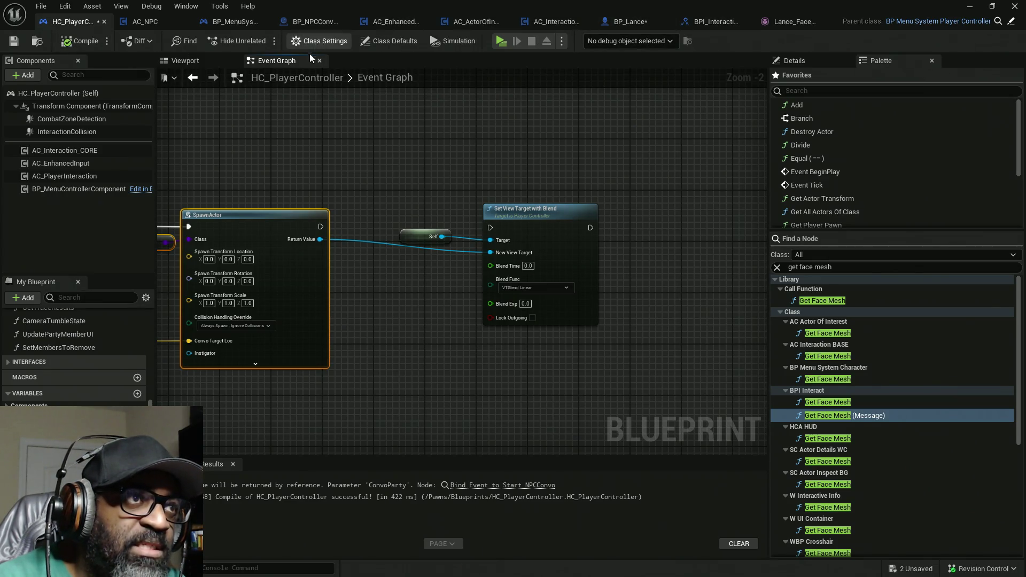
left_click(305, 21)
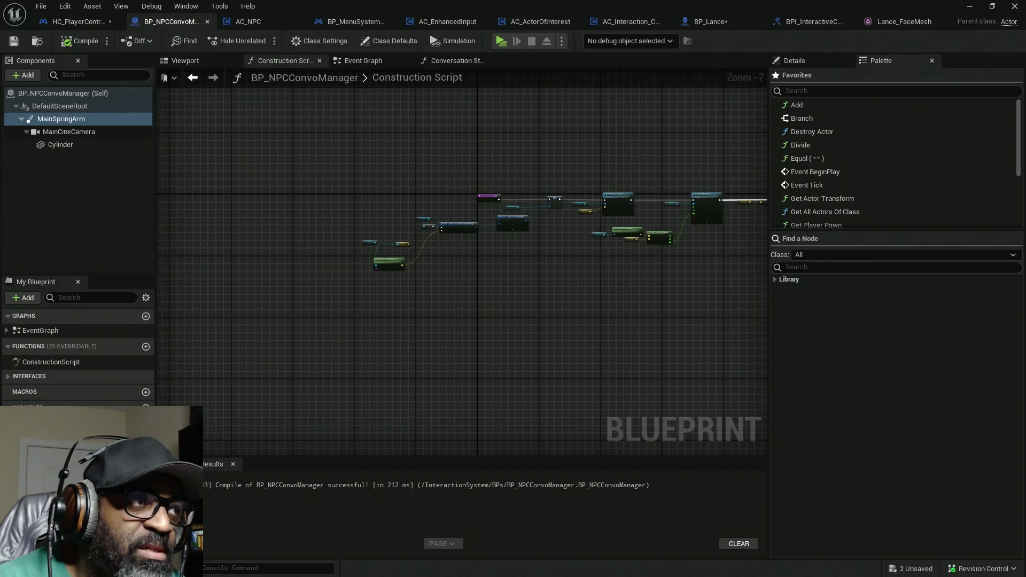
Step: Check the Viewport components, then raise the Main Spring Arm and Get Socket Location nodes
left_click(199, 62)
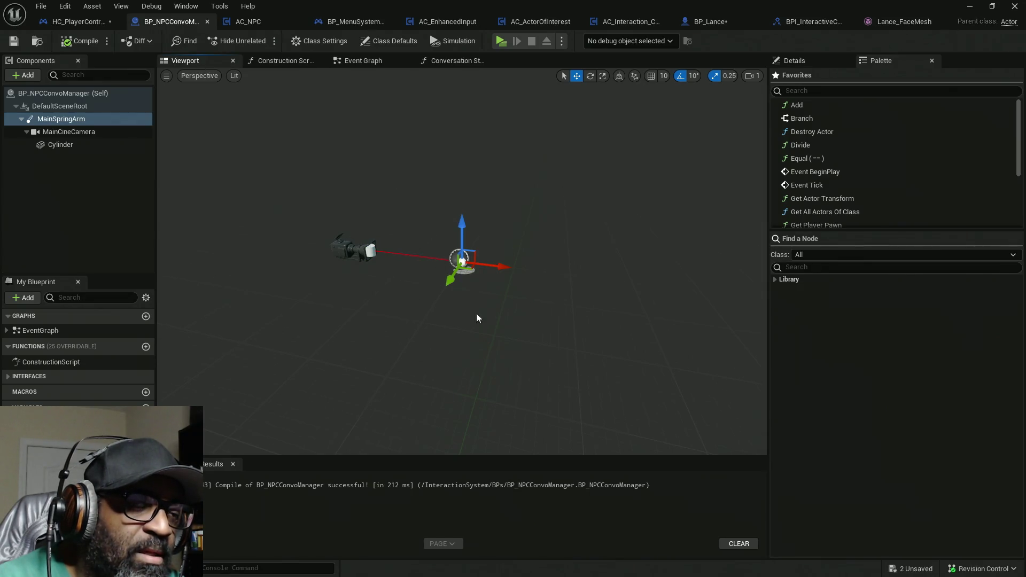
left_click(287, 61)
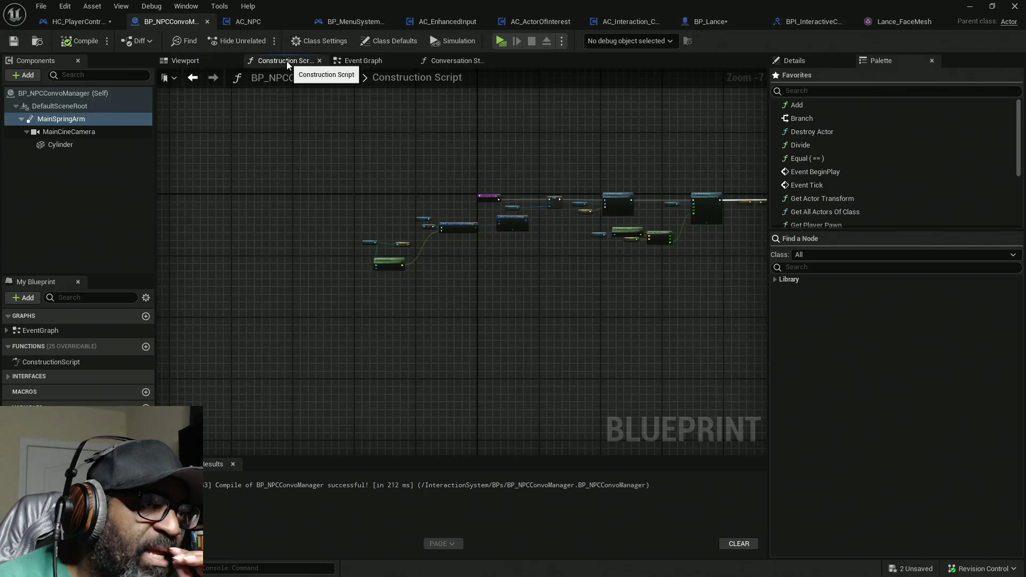
scroll(424, 254, "up", 2)
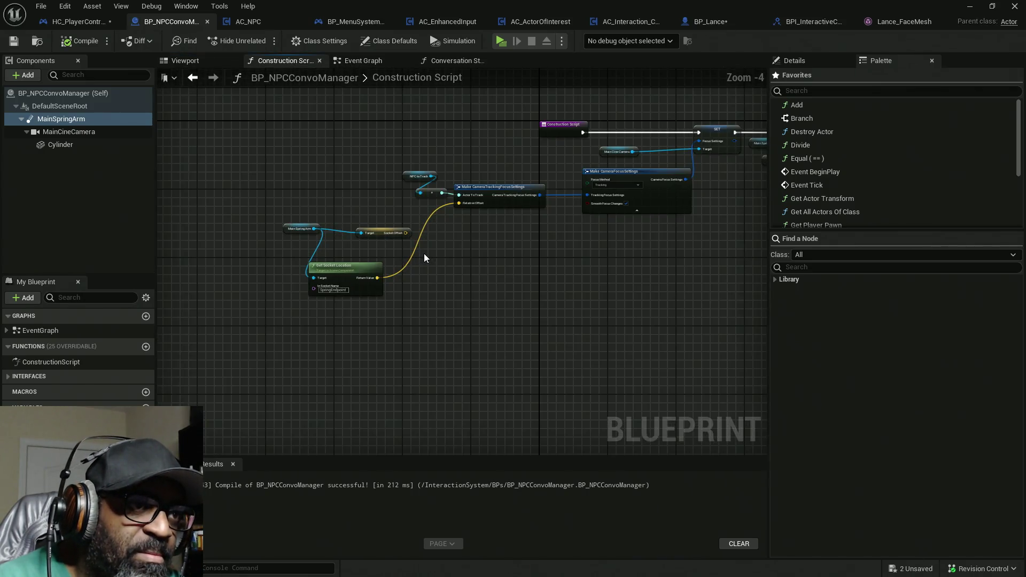
scroll(425, 253, "up", 2)
mouse_move(244, 193)
left_mouse_down()
mouse_move(327, 299)
mouse_move(328, 265)
left_mouse_up()
mouse_move(229, 201)
left_mouse_down()
mouse_move(346, 317)
mouse_move(345, 204)
mouse_move(362, 201)
left_mouse_up()
mouse_move(468, 236)
left_mouse_down()
mouse_move(340, 263)
mouse_move(410, 255)
mouse_move(266, 266)
left_mouse_up()
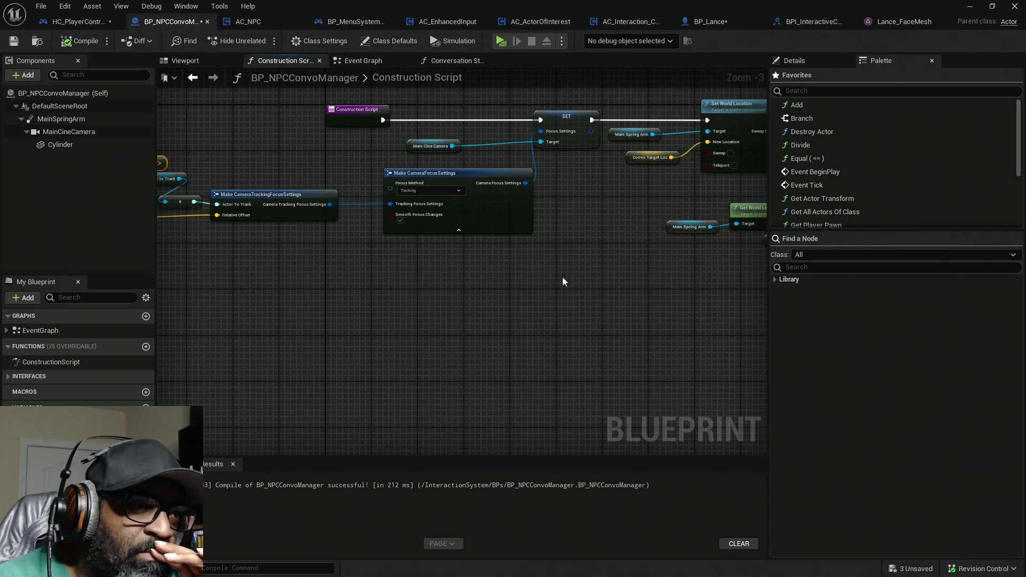
Step: Expand the Tracking Focus pin options on Make CameraTrackingFocusSettings
left_click(299, 204)
left_click(796, 60)
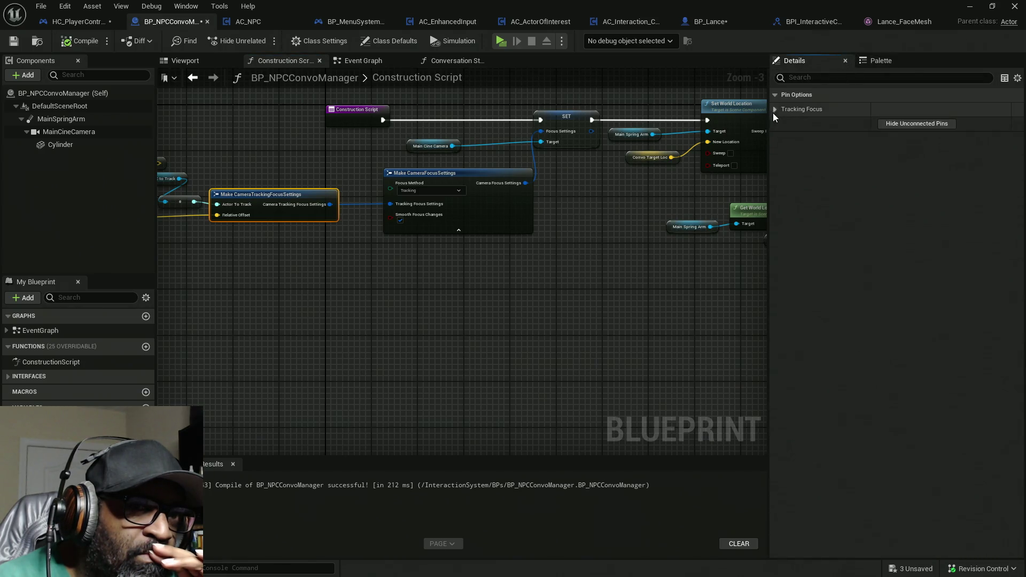
left_click(775, 109)
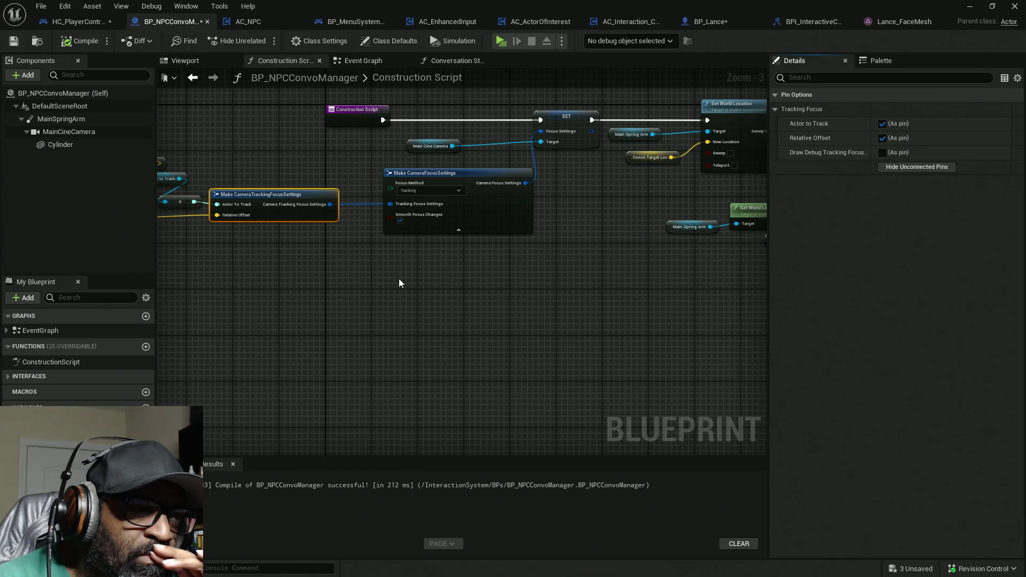
mouse_move(396, 278)
left_mouse_down()
mouse_move(513, 282)
mouse_move(294, 325)
left_mouse_up()
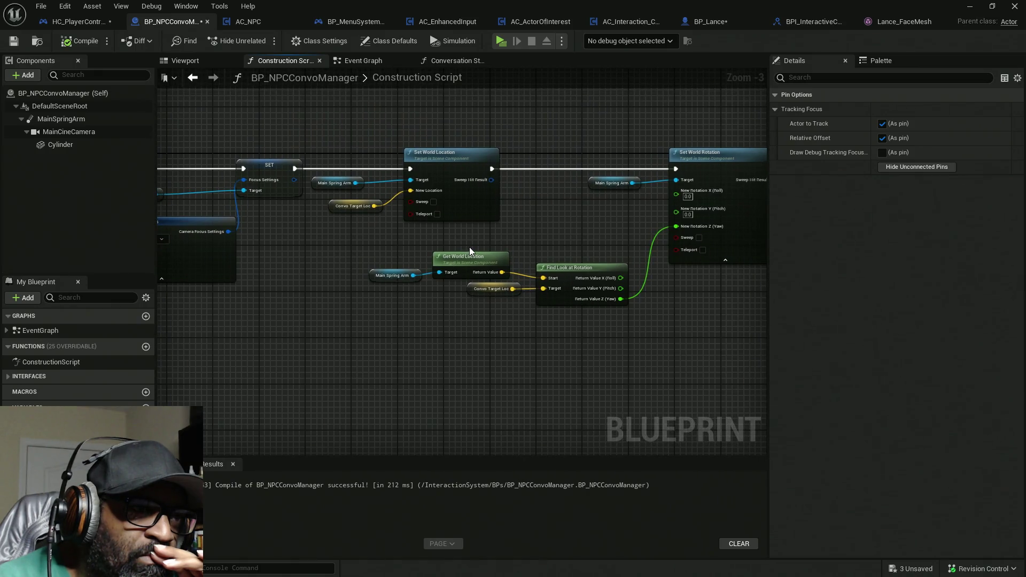
scroll(338, 233, "up", 2)
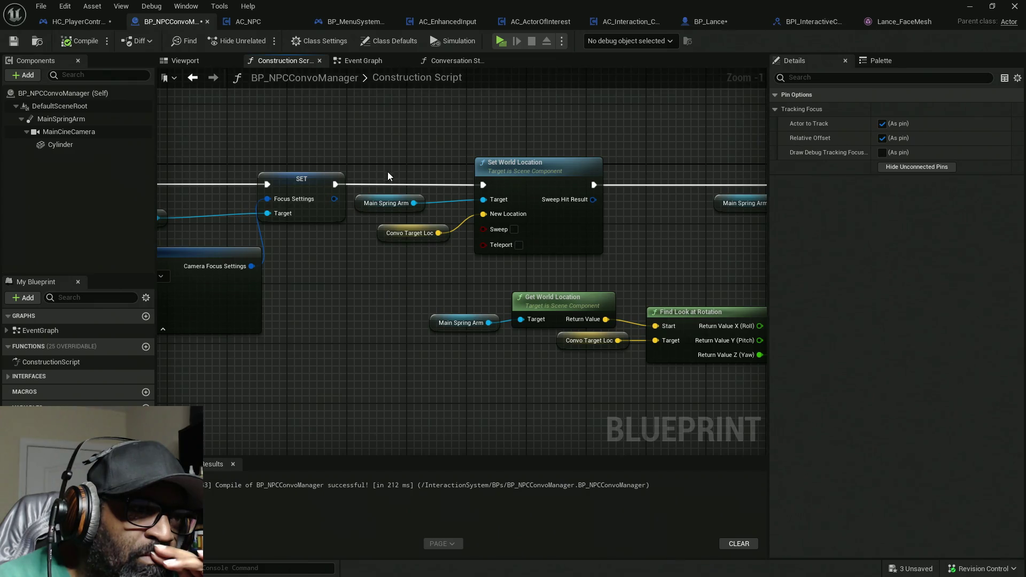
Step: Inspect the Main Spring Arm, Get World Location and Find Look at Rotation nodes
left_click(399, 202)
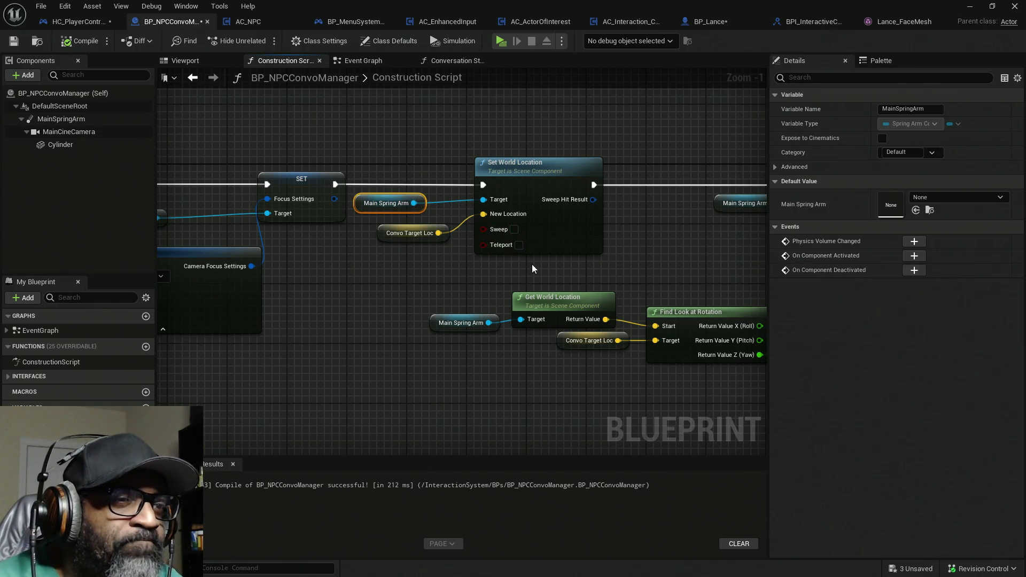
left_click_drag(579, 267, 459, 248)
left_click_drag(308, 297, 393, 344)
left_click_drag(449, 372, 322, 343)
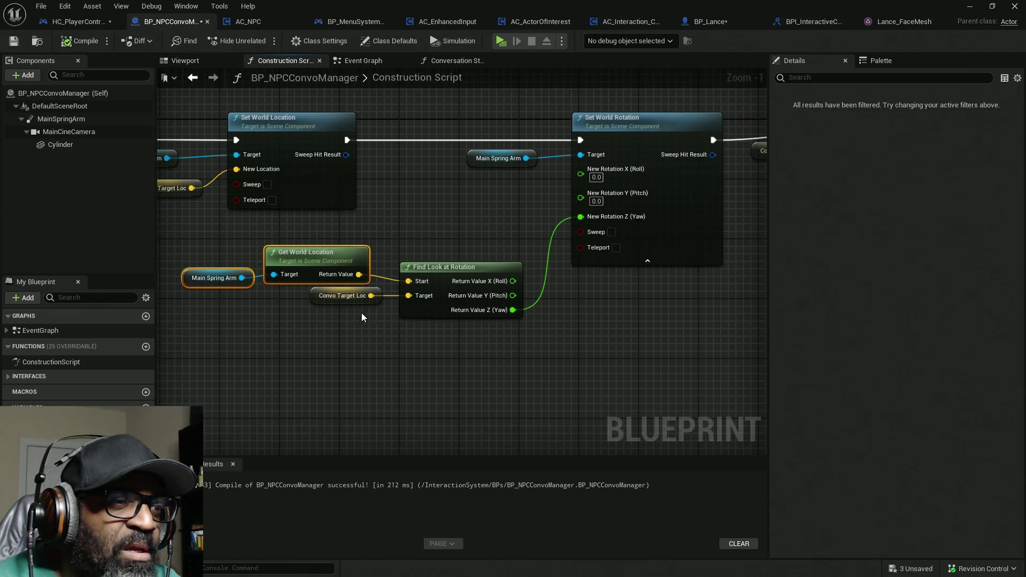
left_click(291, 319)
left_click(206, 276)
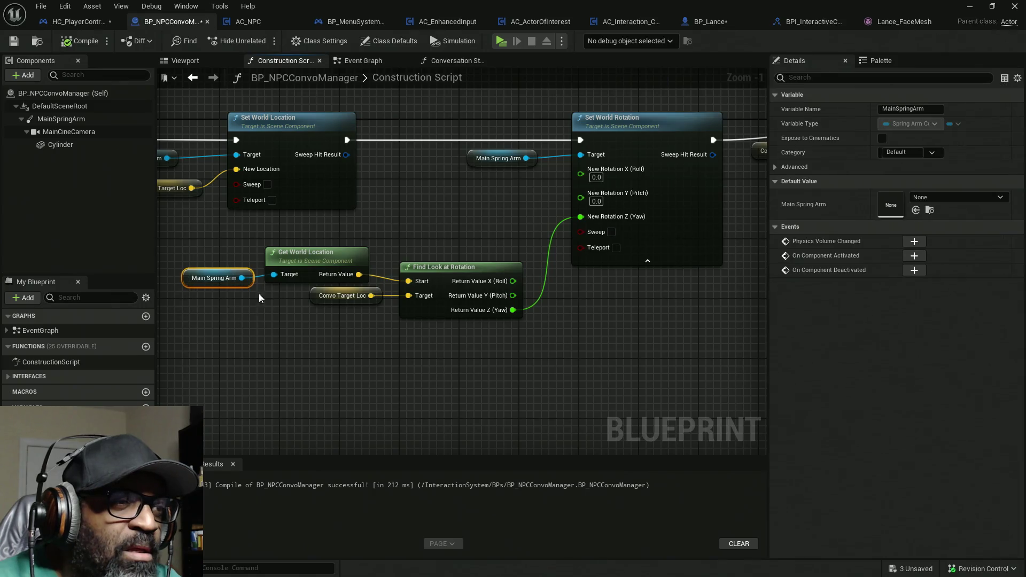
left_click_drag(423, 228, 476, 349)
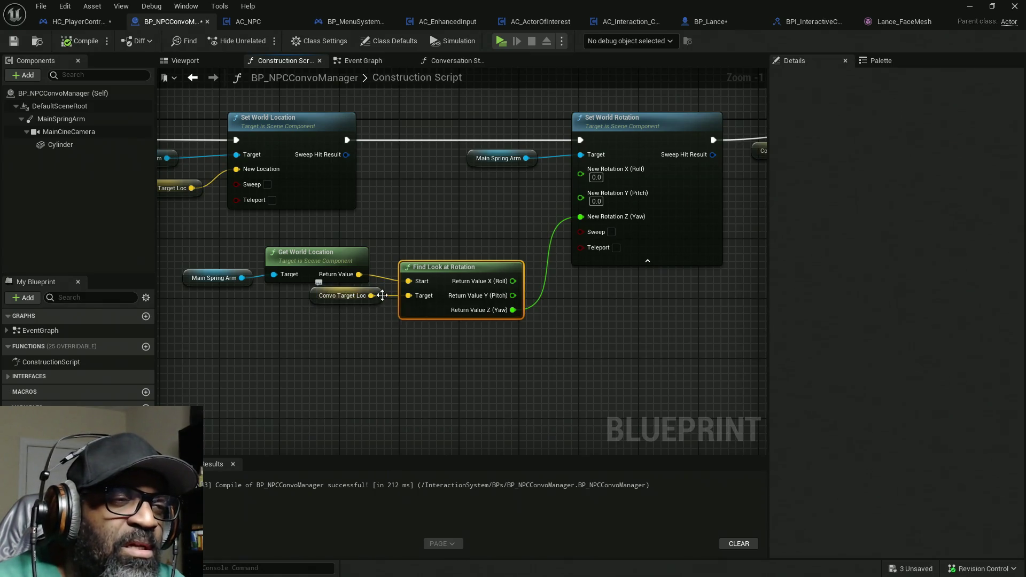
Step: Inspect Set World Rotation and Print String, then play the level in a new editor window
left_click_drag(512, 335, 511, 332)
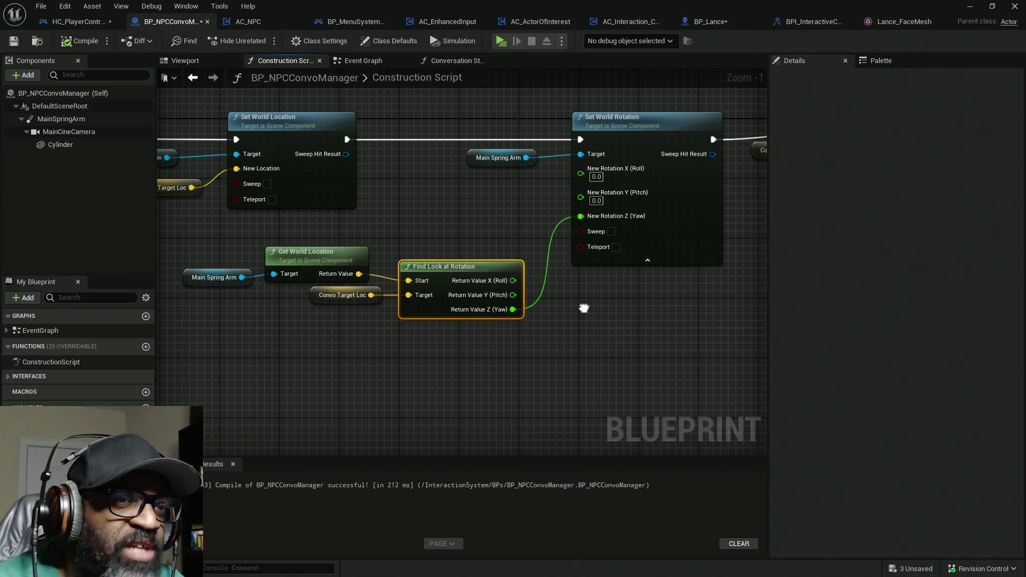
left_click_drag(438, 93, 550, 145)
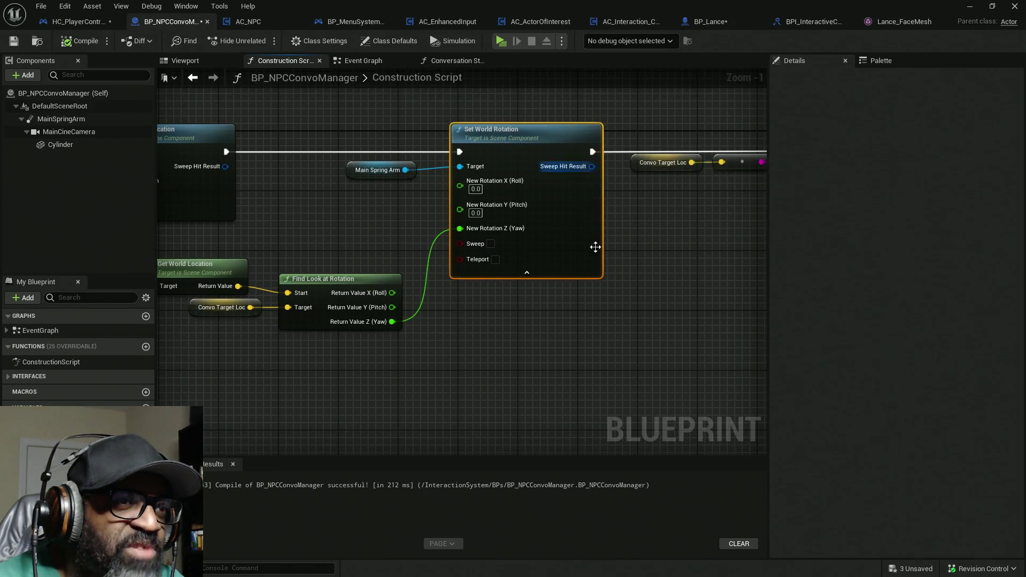
left_click_drag(614, 311, 549, 311)
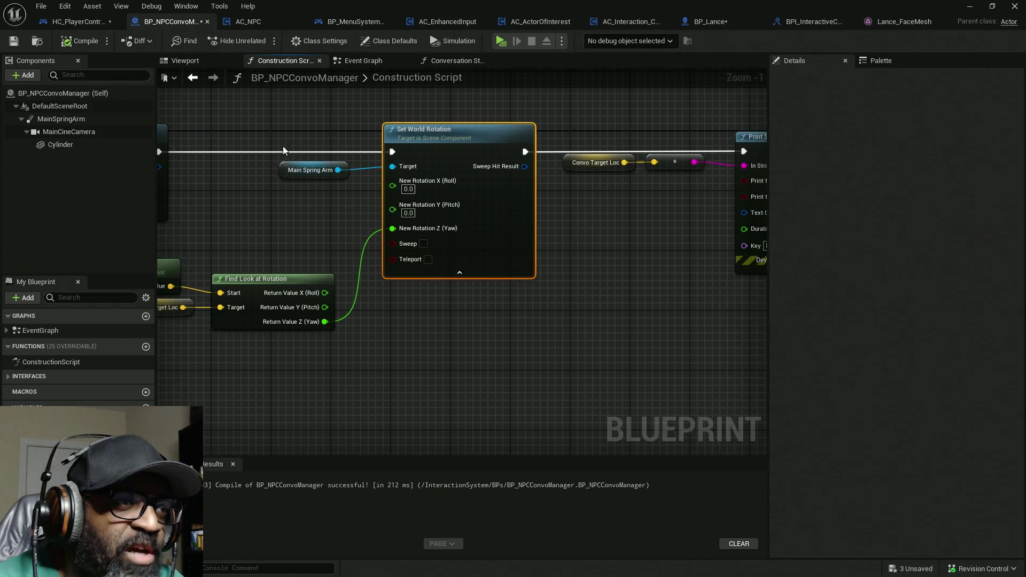
left_click(310, 170)
left_click_drag(663, 222, 400, 237)
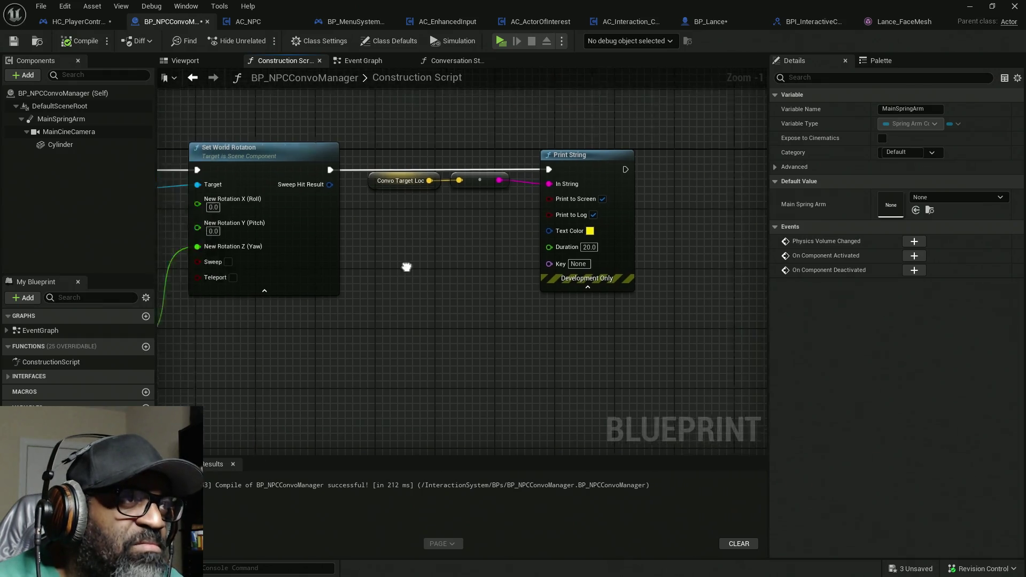
left_click(505, 41)
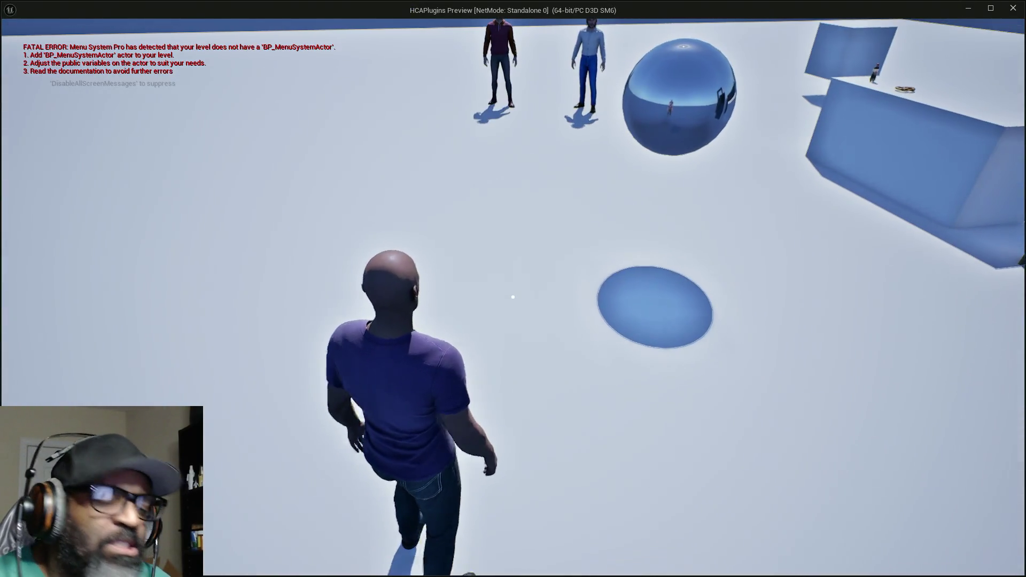
Step: Walk toward the NPC Fen with W and E, then Alt+Tab to the level Outliner
key("w")
key("w")
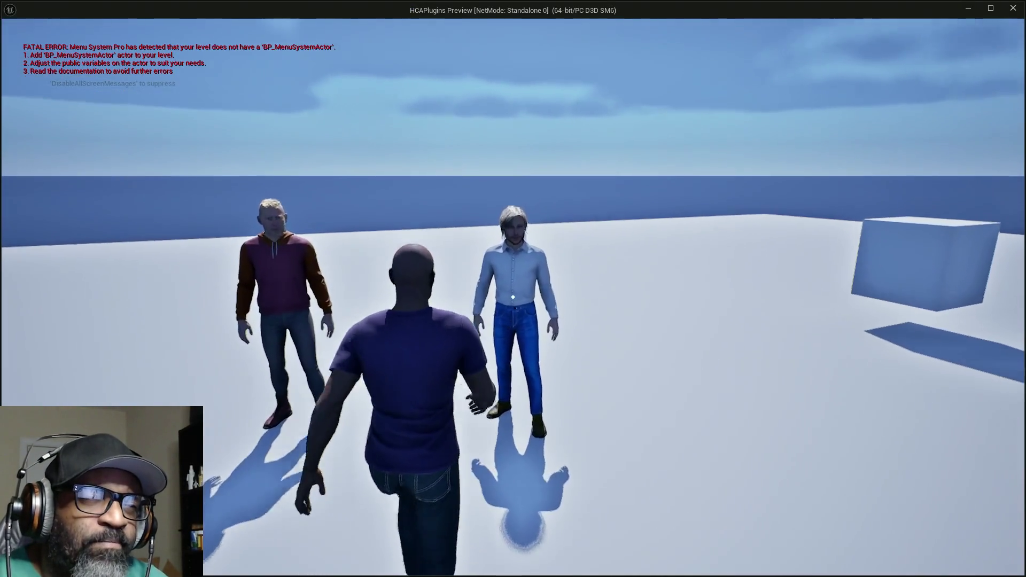
key("e")
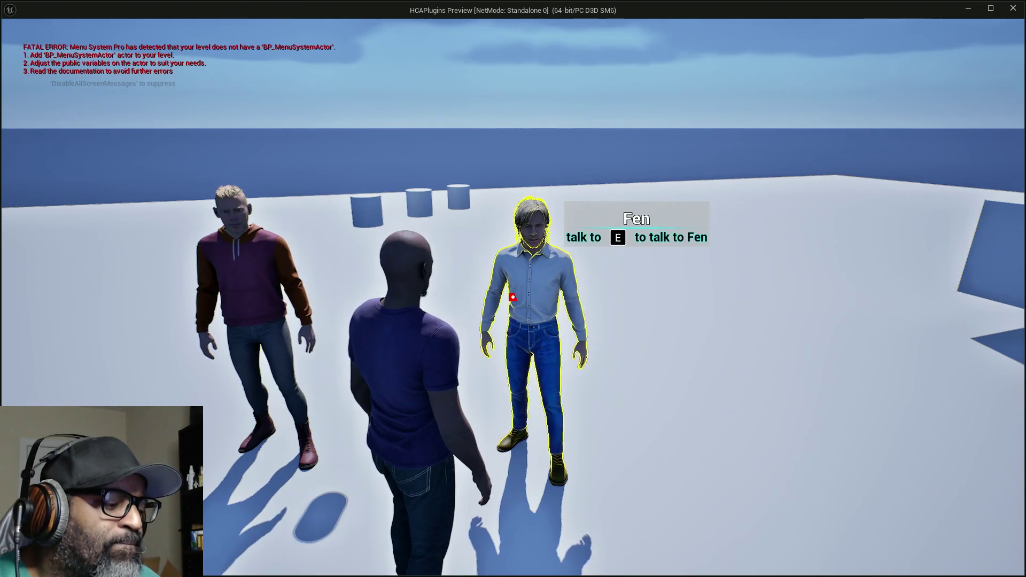
key("alt+Tab")
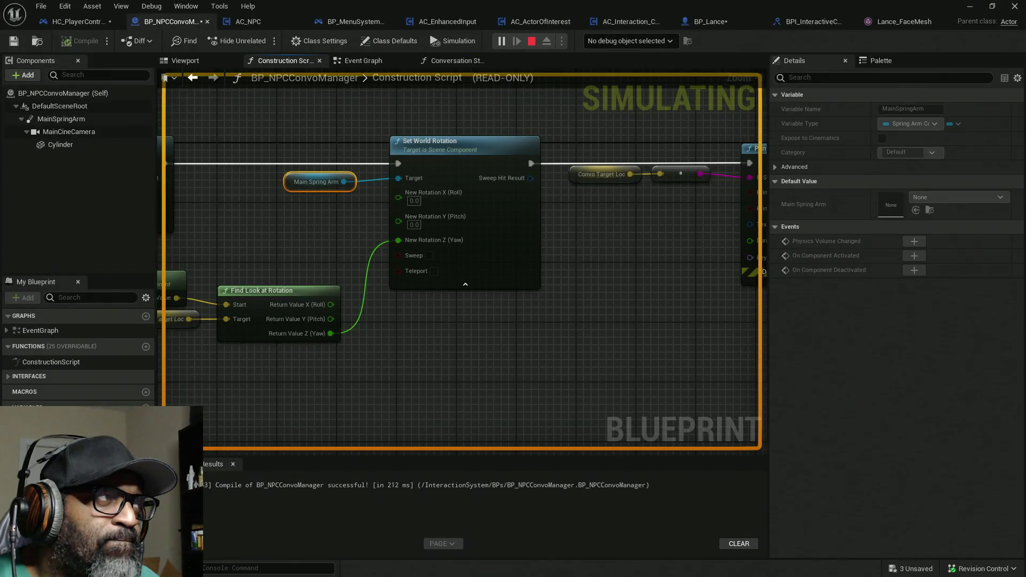
key("alt+Tab")
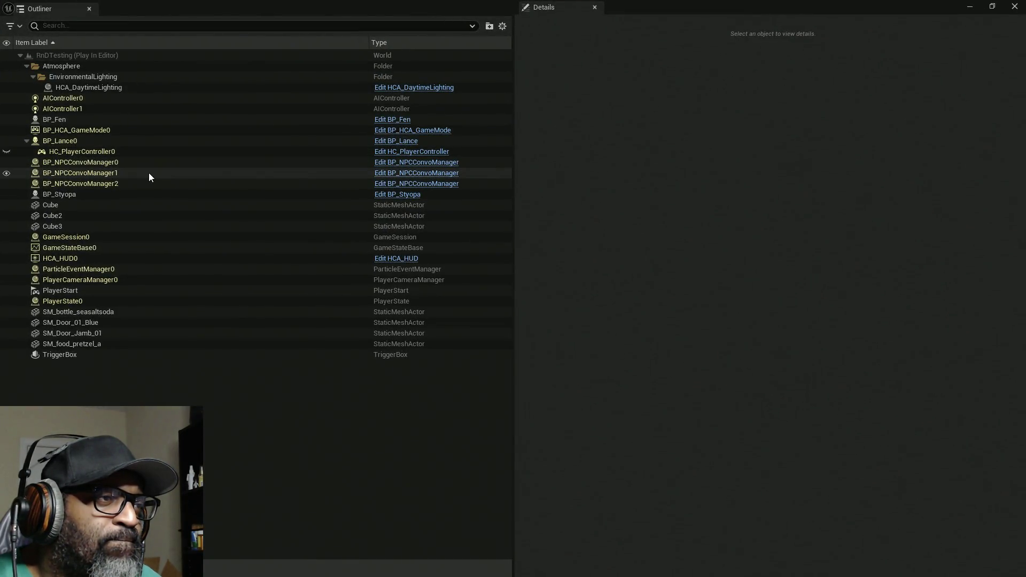
Step: Inspect BP_NPCConvoManager0's camera and spring arm location, then select managers 1 and 2
left_click(126, 164)
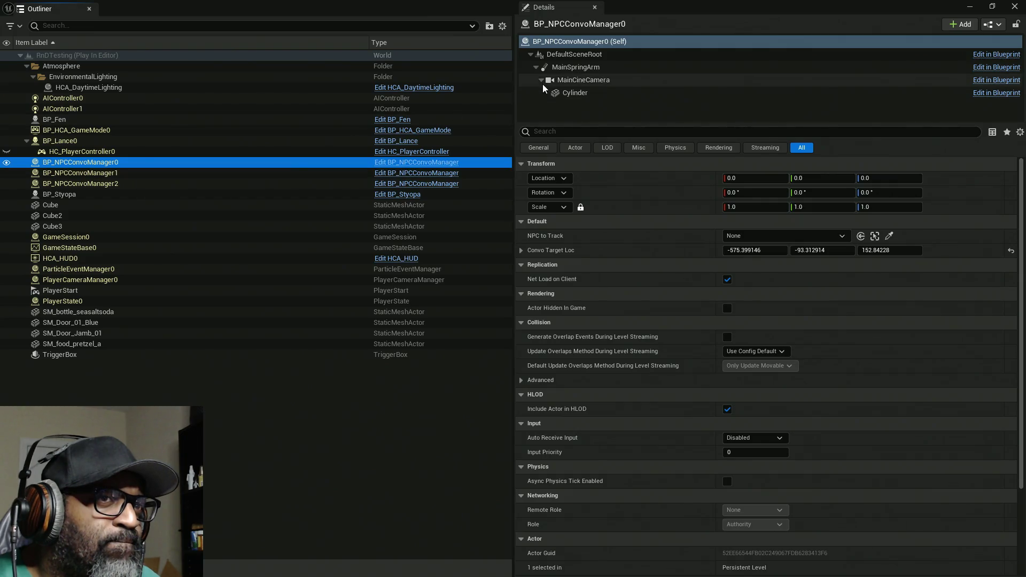
left_click(568, 81)
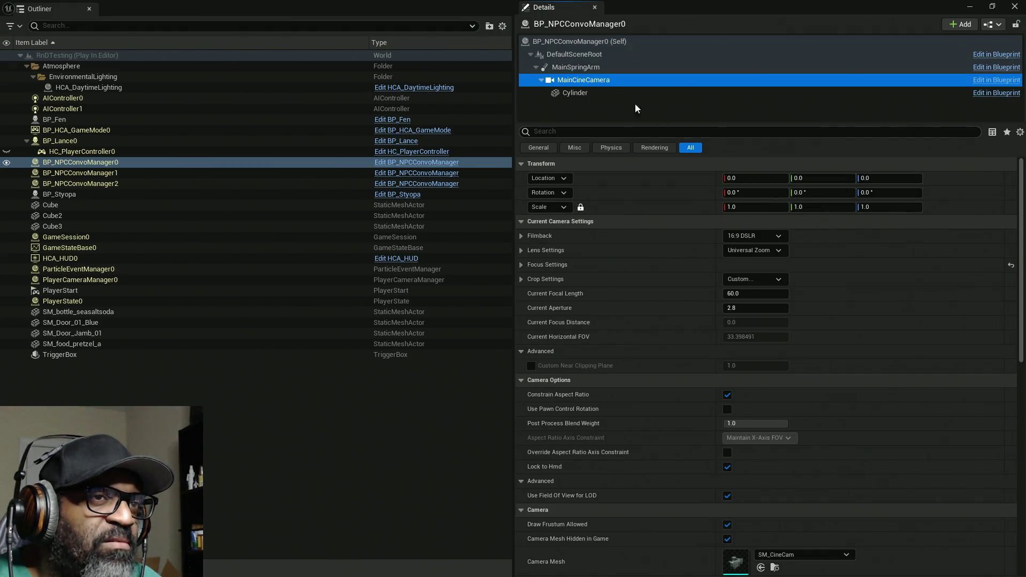
left_click(581, 67)
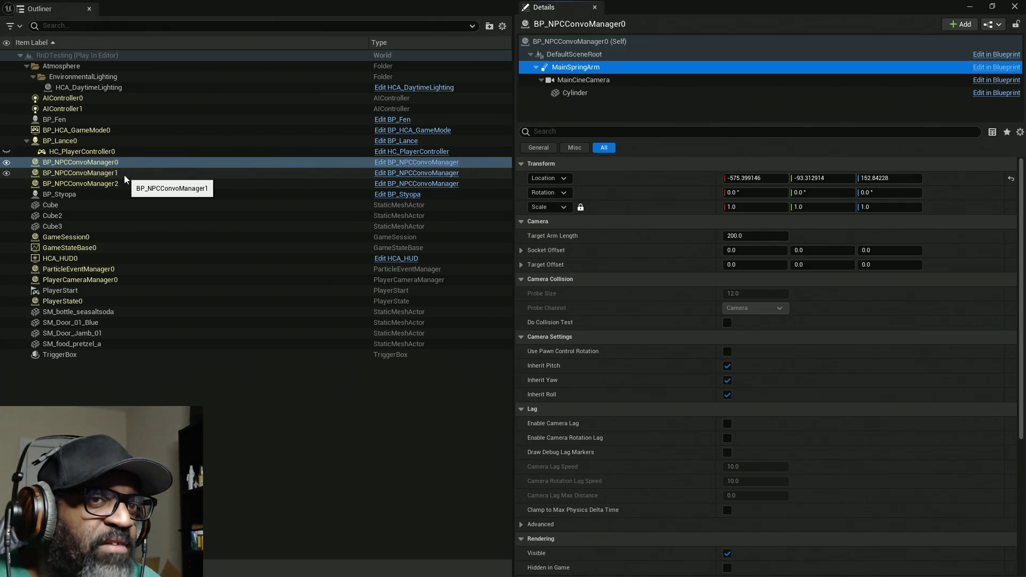
left_click(125, 175)
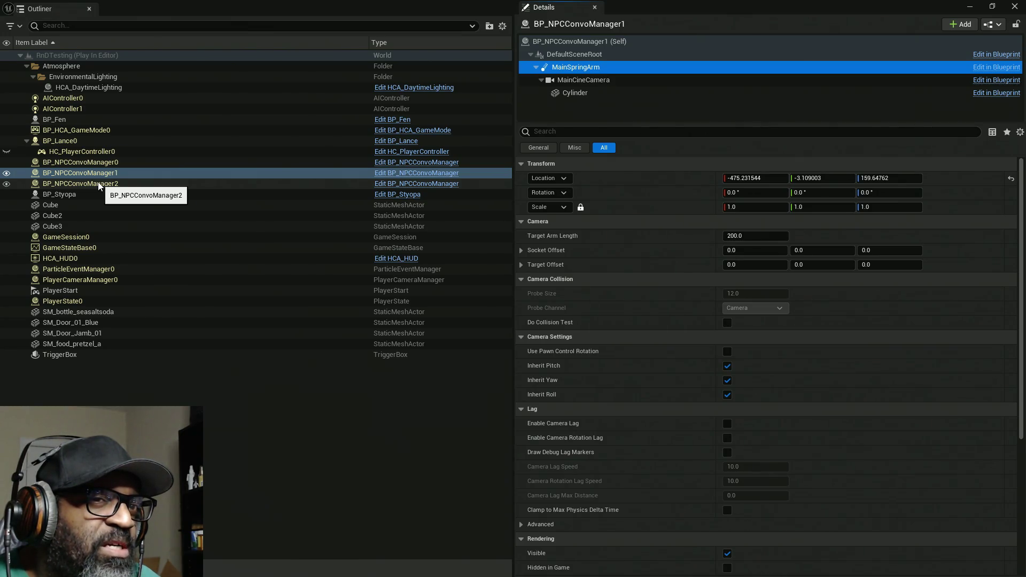
left_click(99, 185)
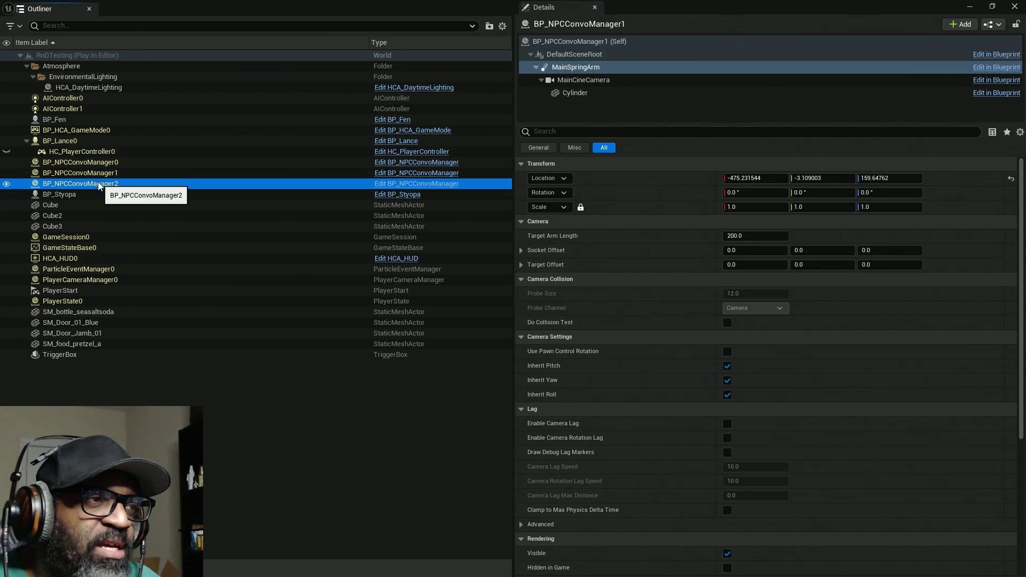
Step: Compare the MainSpringArm properties of BP_NPCConvoManager2, 0 and 1
left_click(575, 68)
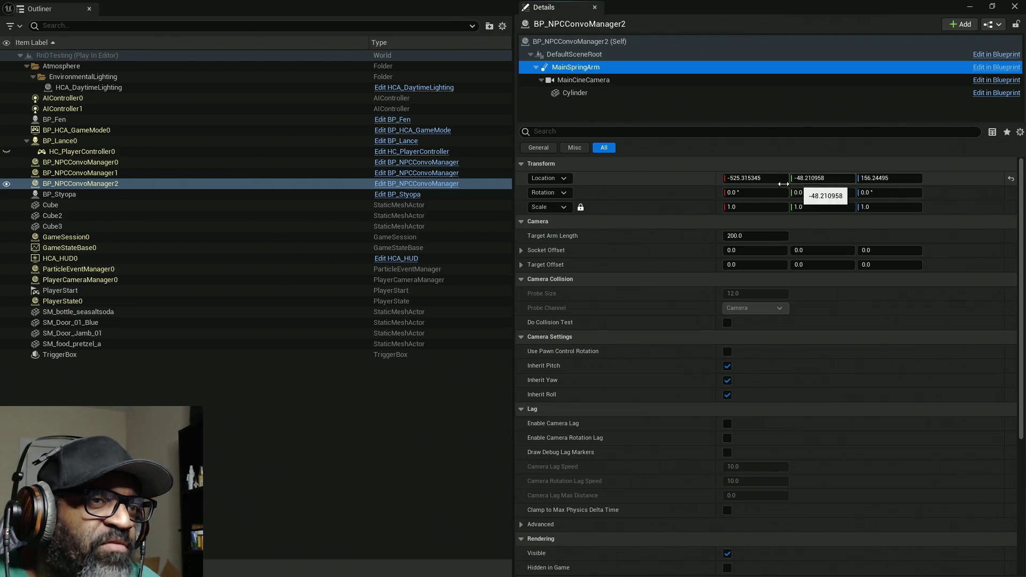
left_click(113, 163)
left_click(576, 67)
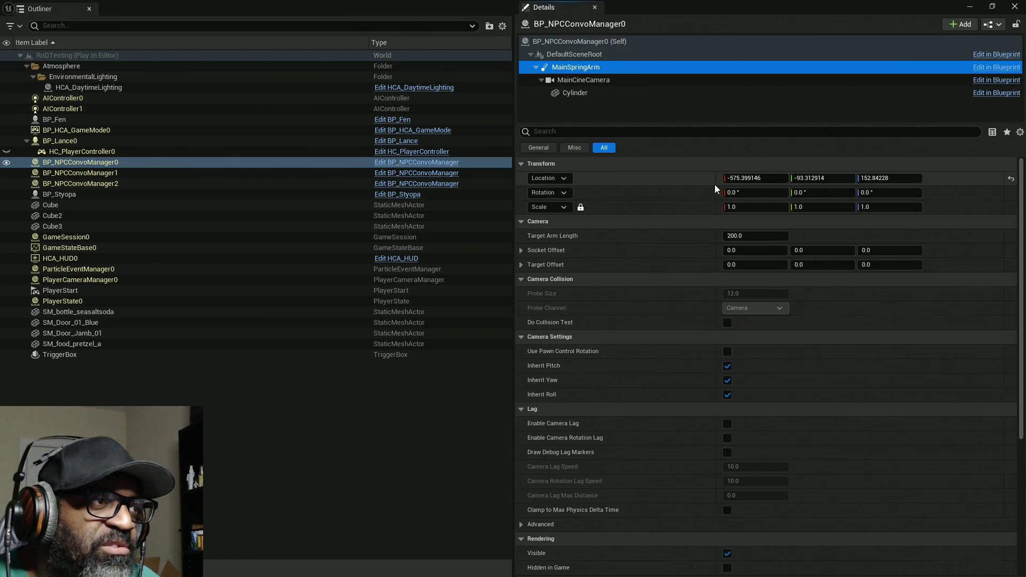
left_click(121, 175)
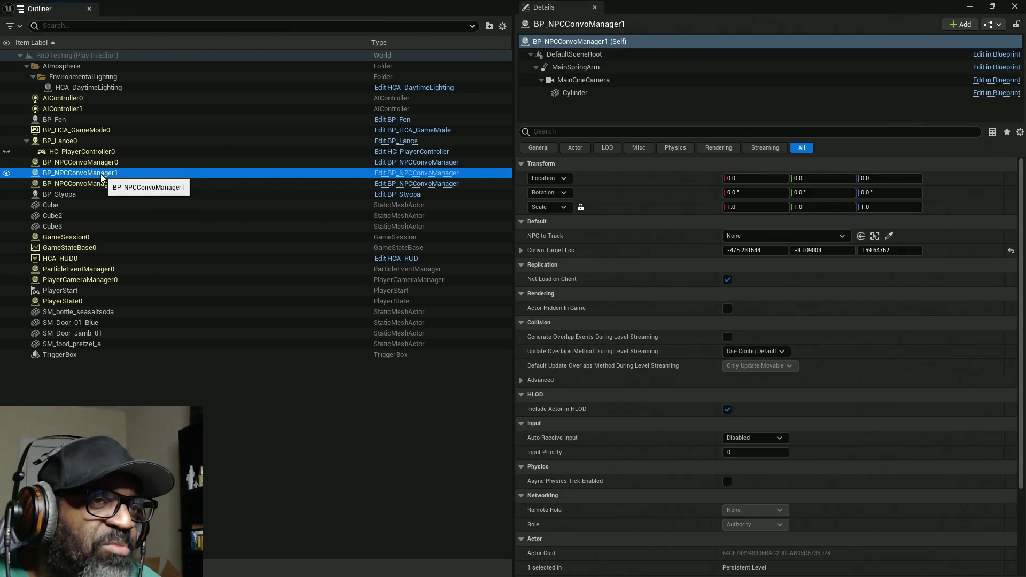
left_click(588, 67)
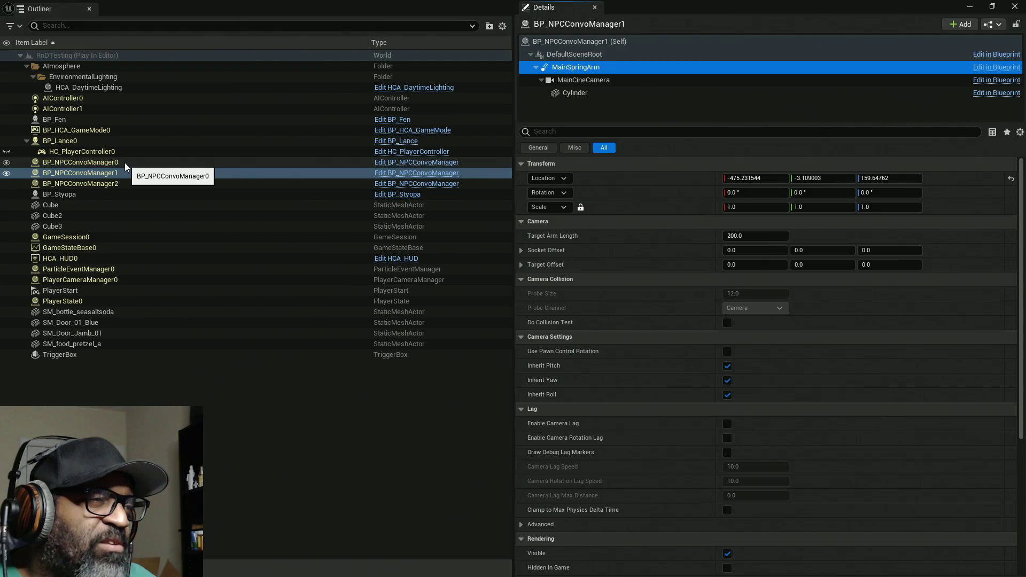
Step: Check the MainSpringArm properties of BP_NPCConvoManager0, 1 and 2 in the Details panel
left_click(126, 163)
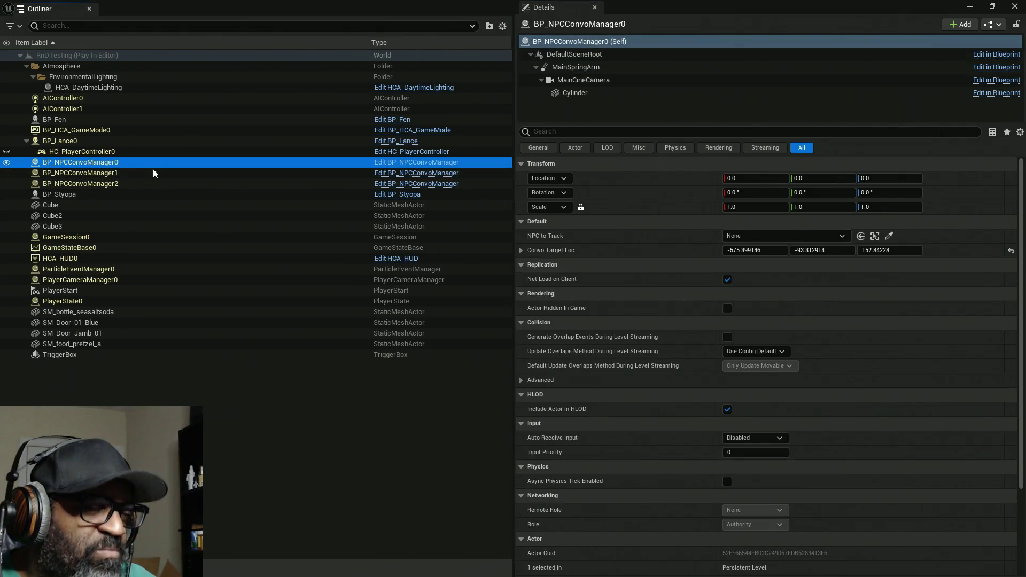
left_click(126, 184)
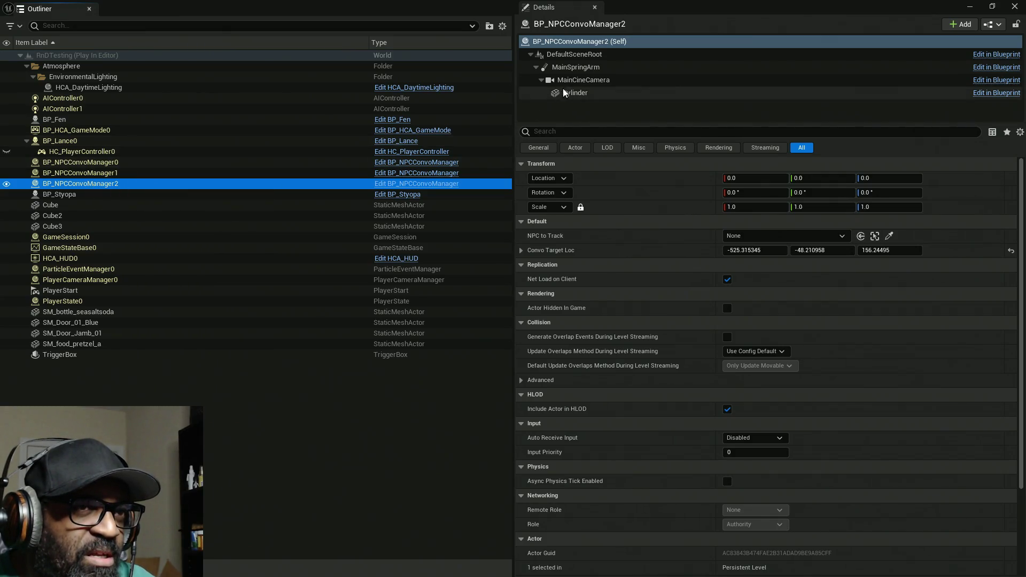
left_click(580, 68)
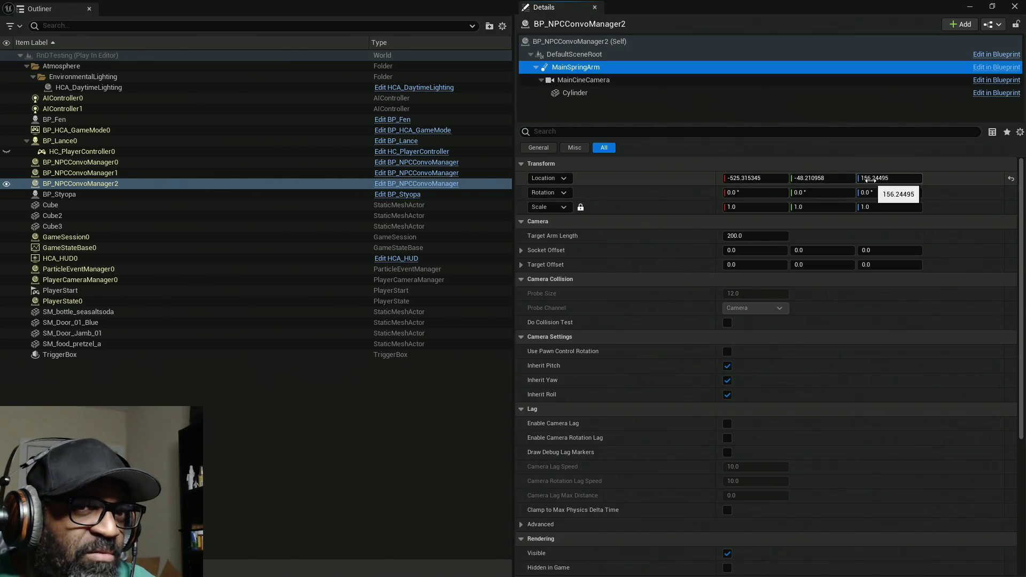
left_click(153, 172)
left_click(588, 67)
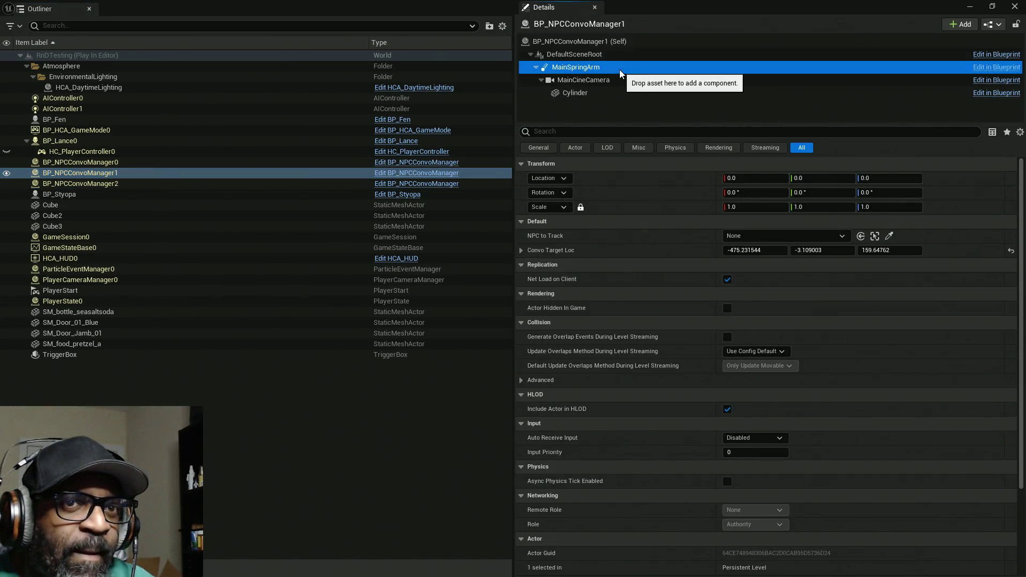
left_click(155, 162)
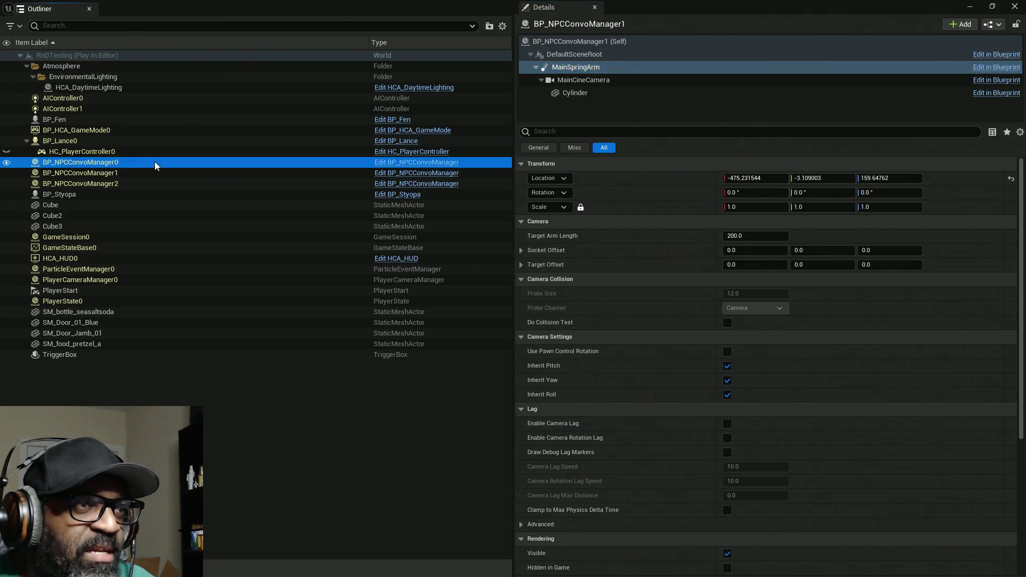
left_click(635, 67)
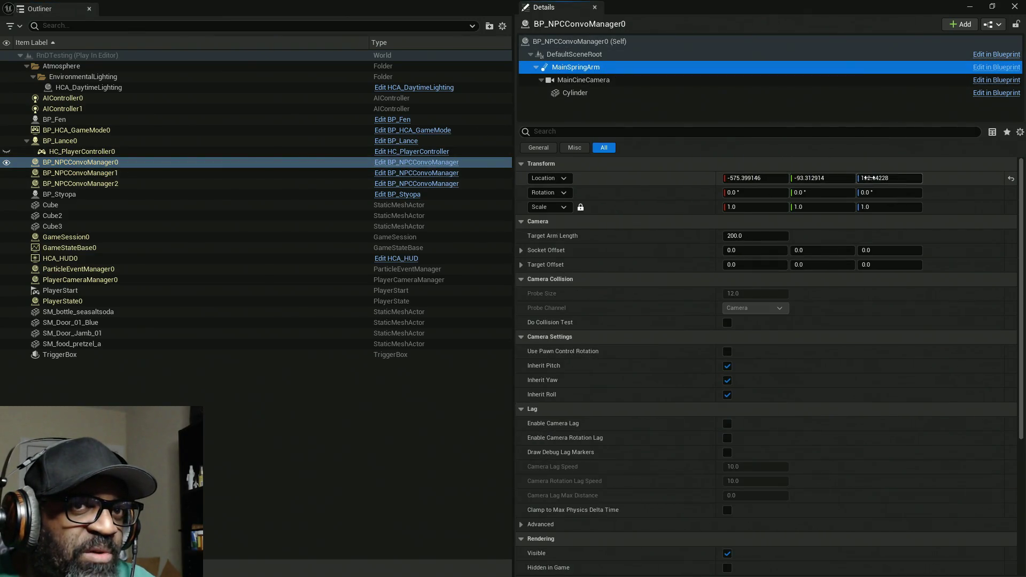
Step: Compare the spring arm locations of managers 2, 1 and 0, then return to the Blueprint editor
left_click(99, 185)
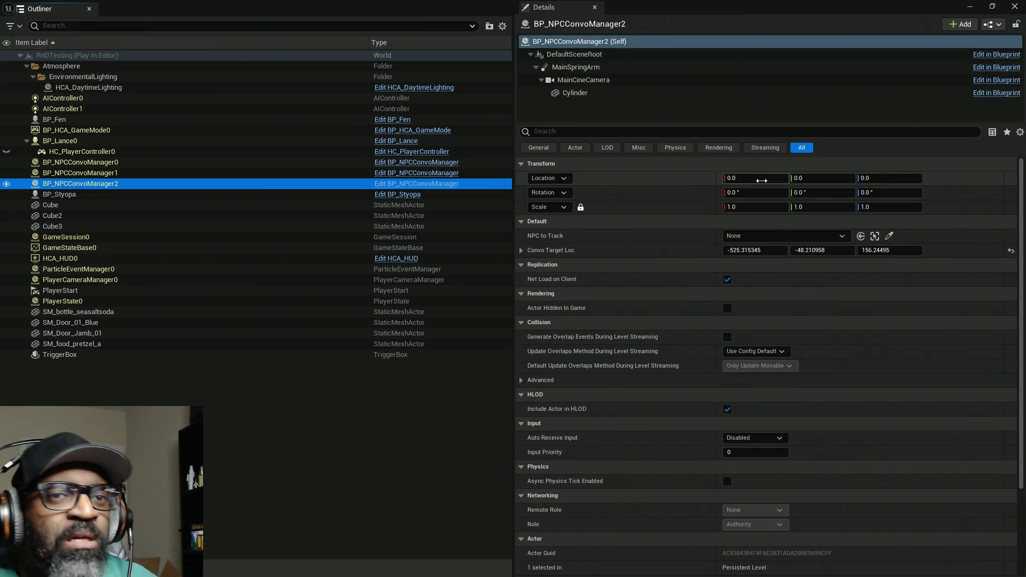
left_click(615, 66)
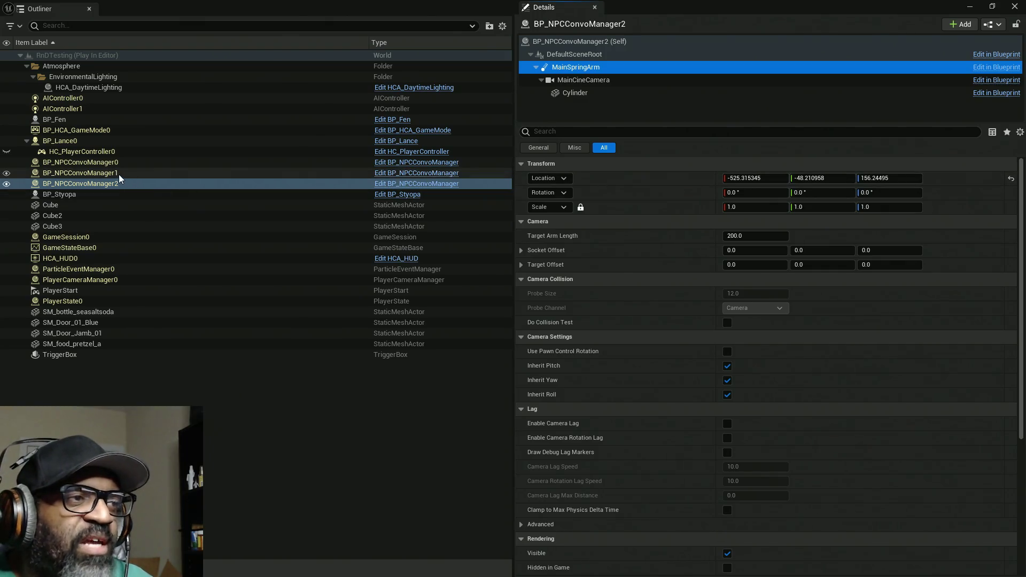
left_click(107, 174)
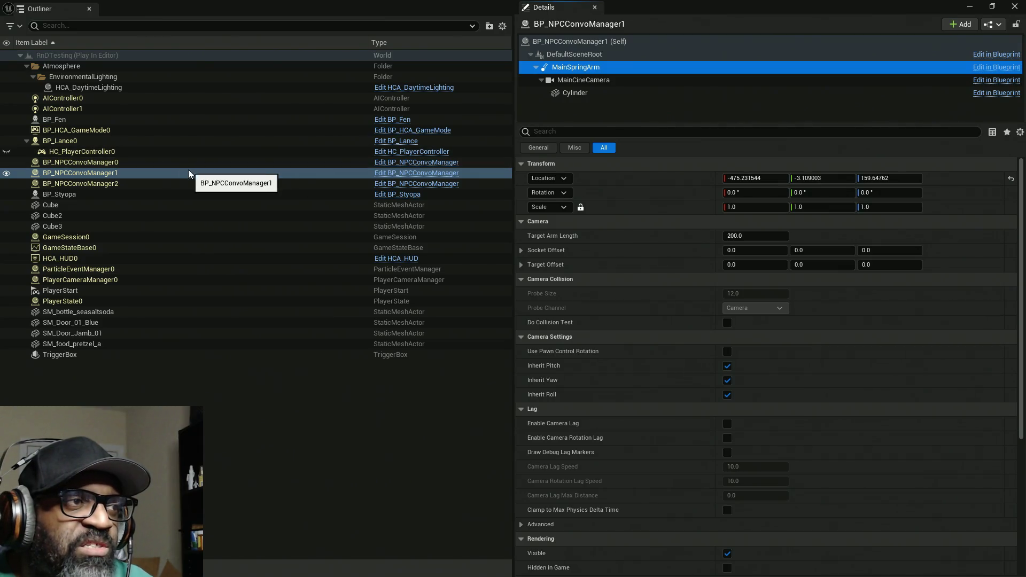
left_click(168, 163)
left_click(576, 66)
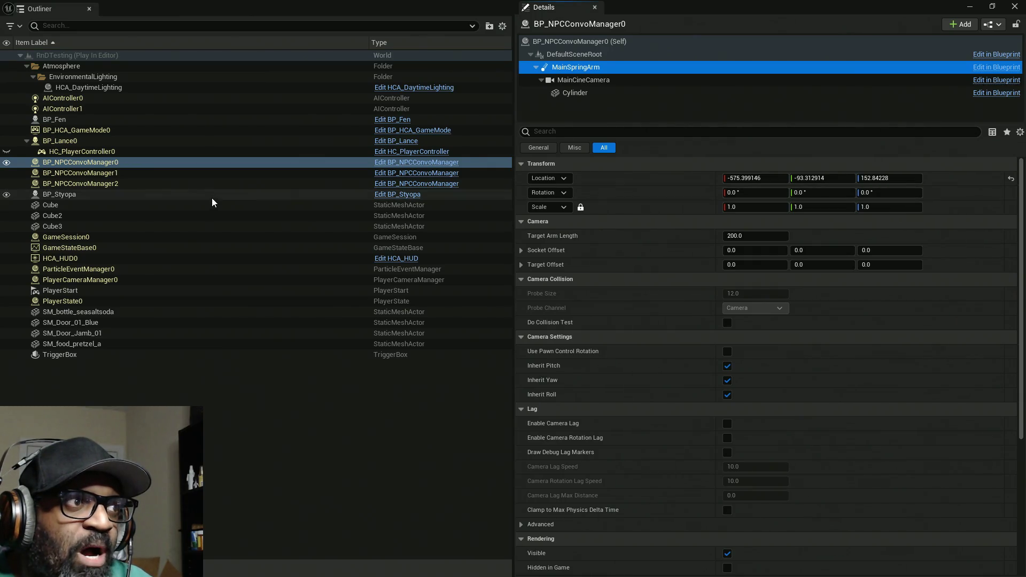
left_click(107, 175)
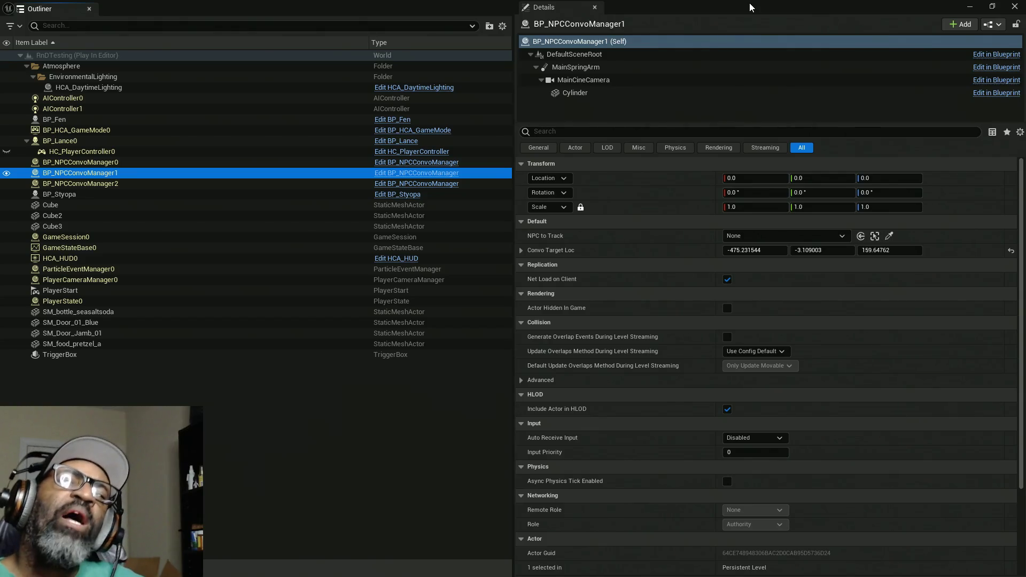
key("alt+Tab")
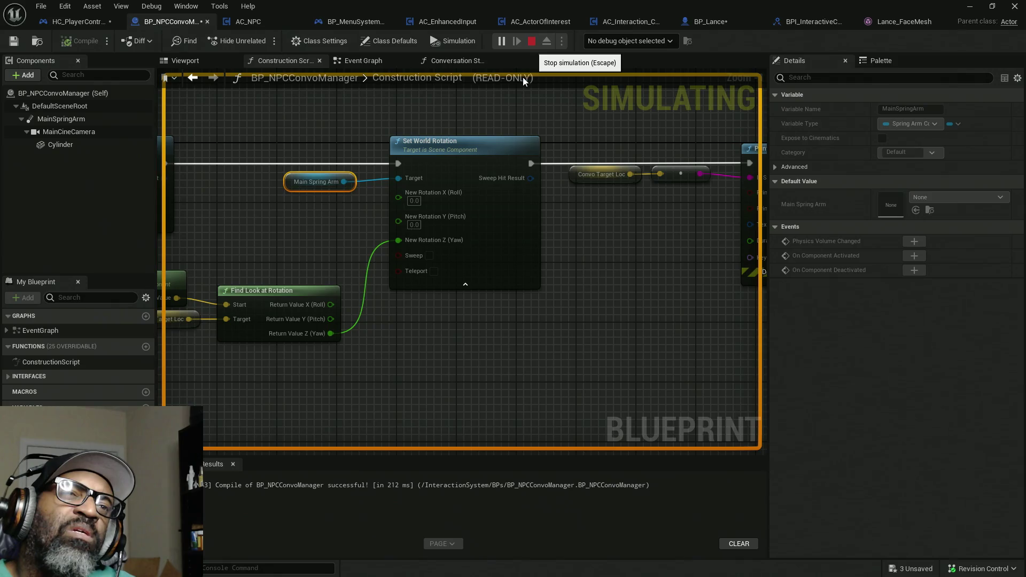
Step: Stop the simulation, switch to HC_PlayerController's Event Graph, and save all modified assets
key("Escape")
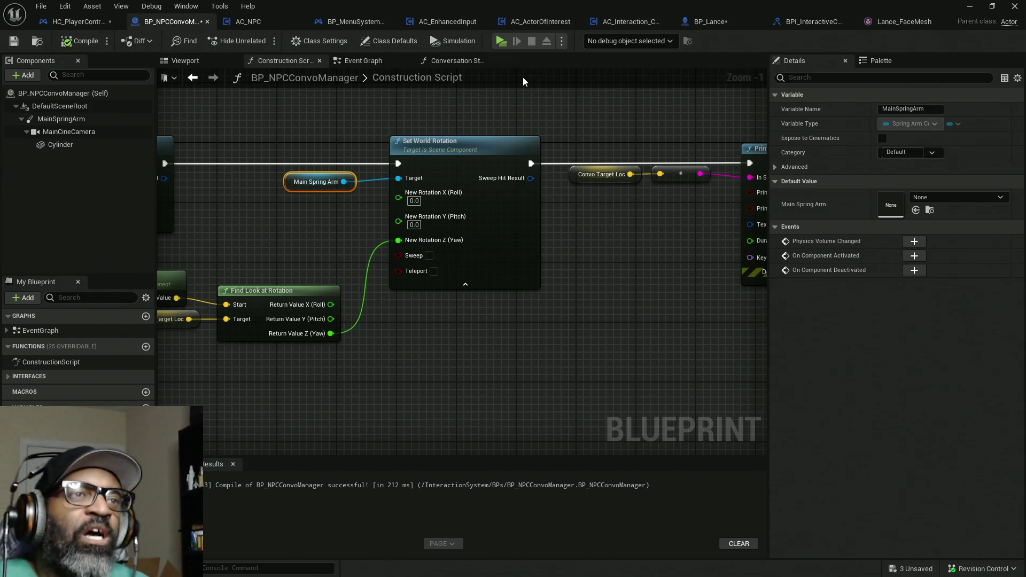
scroll(471, 262, "down", 7)
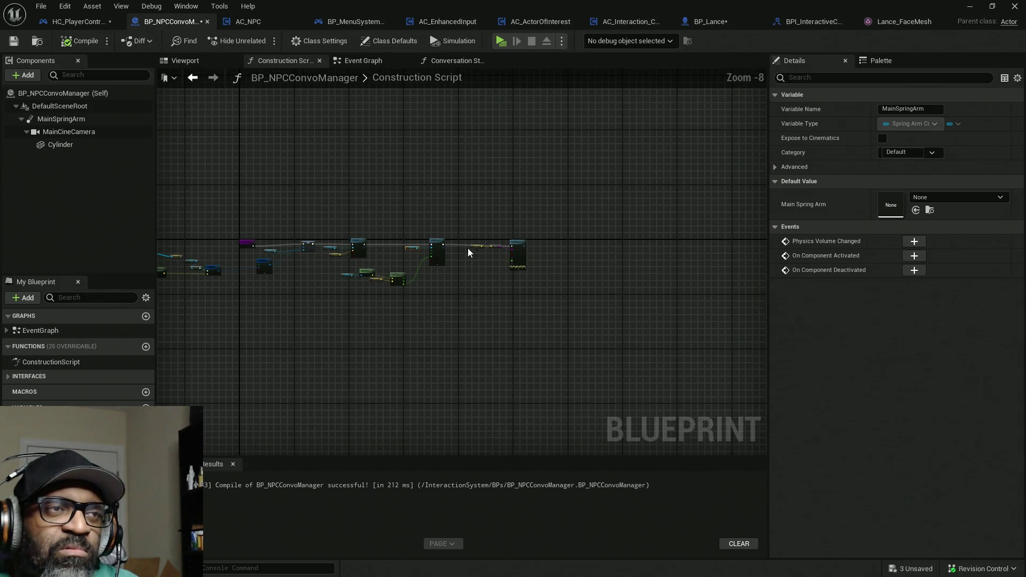
left_click(75, 27)
key("ctrl+shift+s")
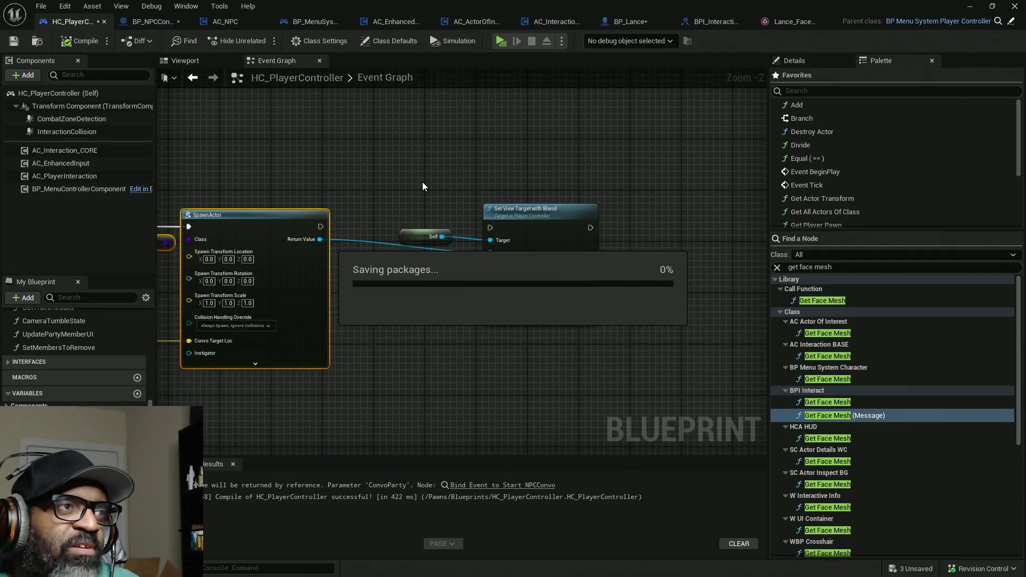
Step: Wire SpawnActor's exec into Set View Target with Blend, compile HC_PlayerController, and launch a standalone preview
left_click(907, 541)
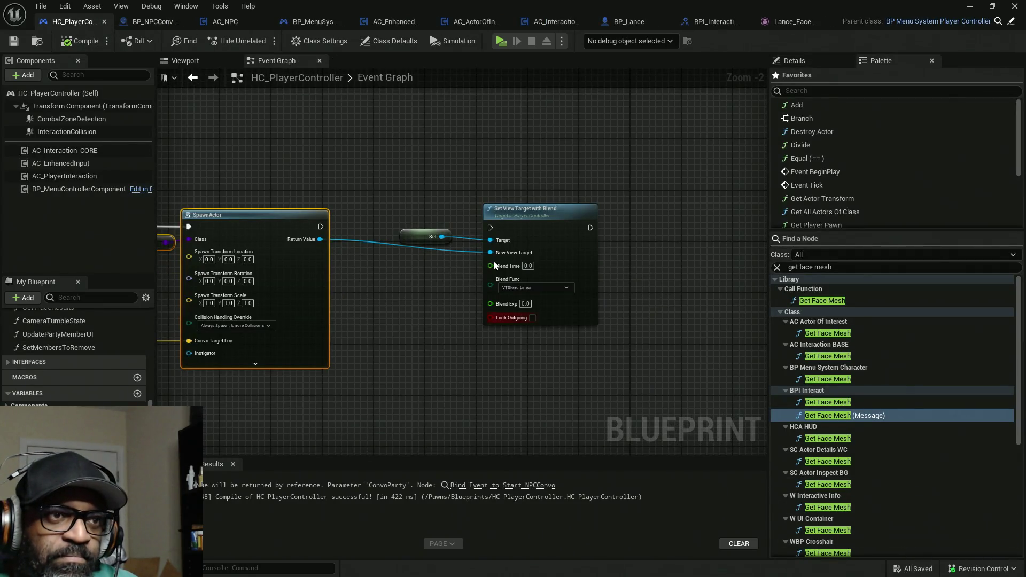
left_click_drag(491, 231, 321, 227)
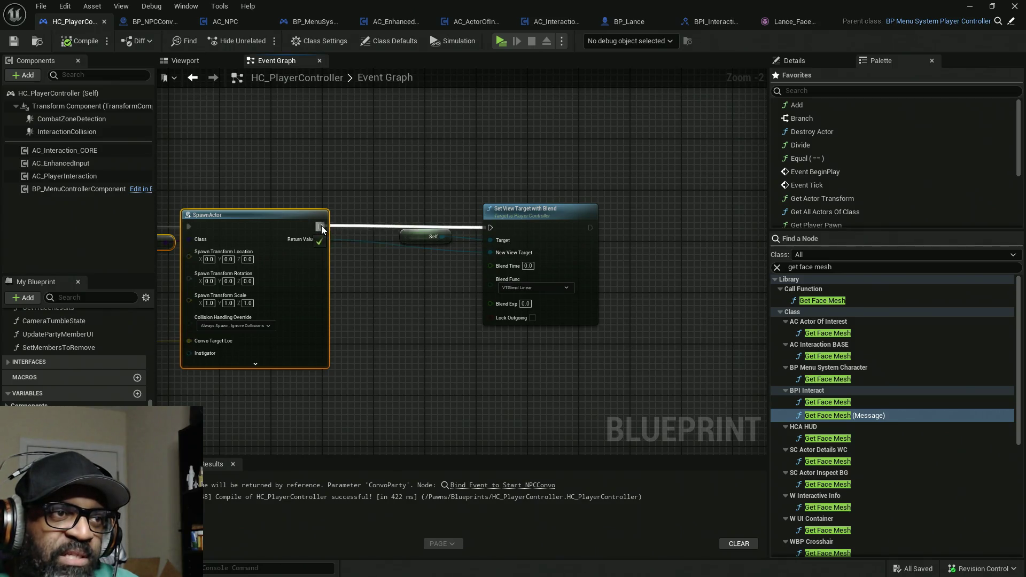
left_click(80, 41)
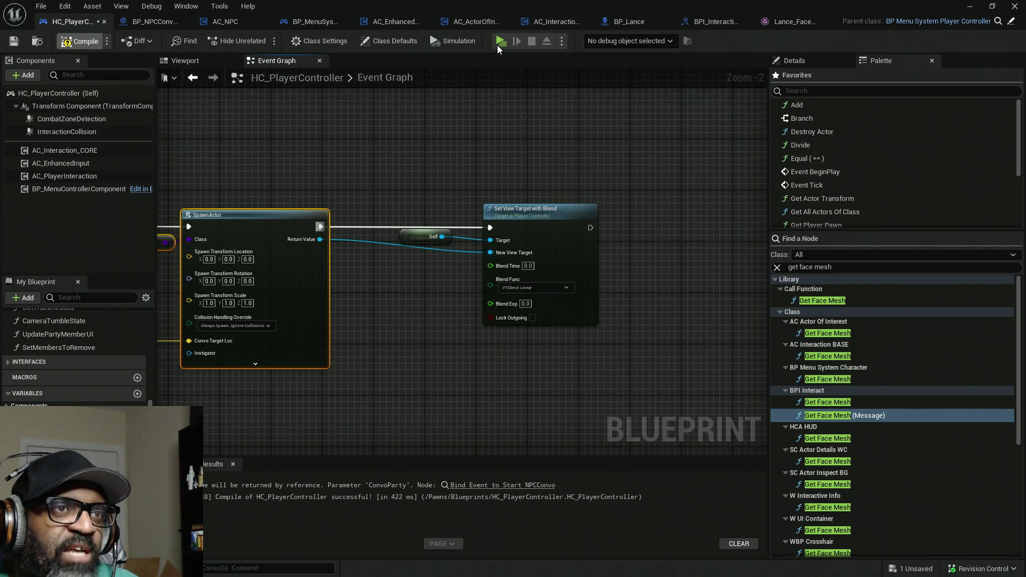
left_click(499, 43)
Step: Walk up to Fen, start a conversation, see the camera swing to empty sky, then close the preview
key("w")
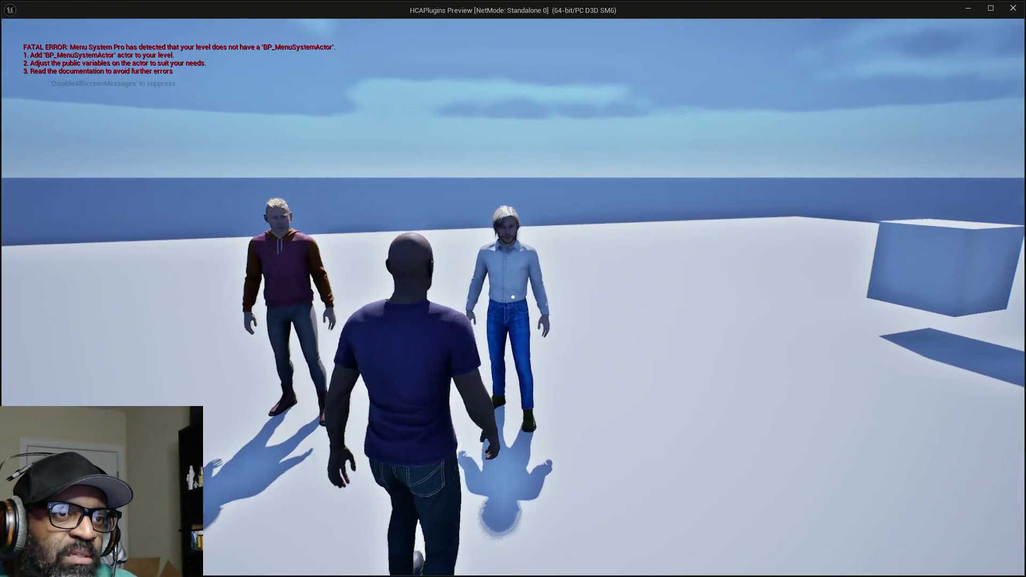
key("w")
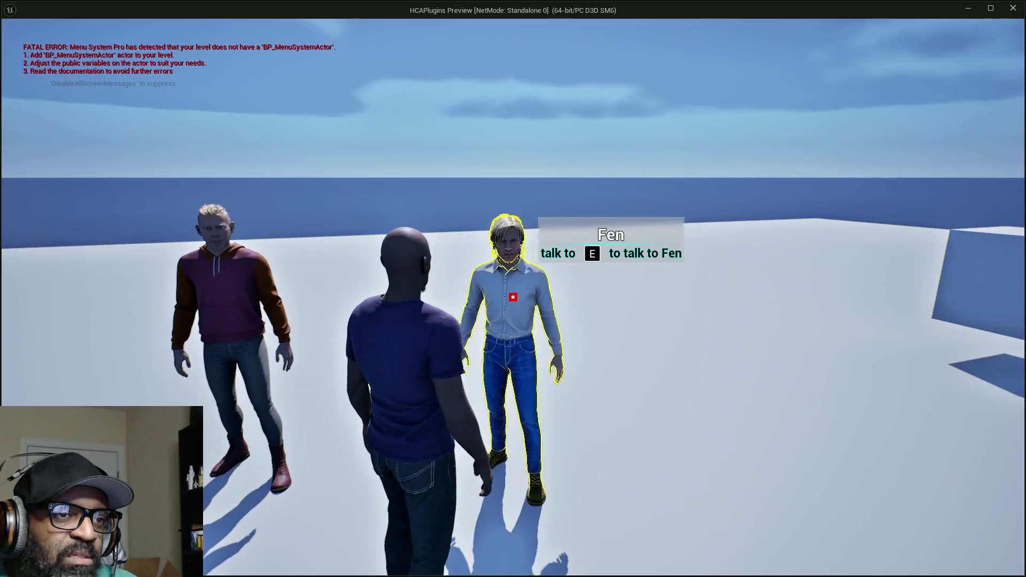
key("e")
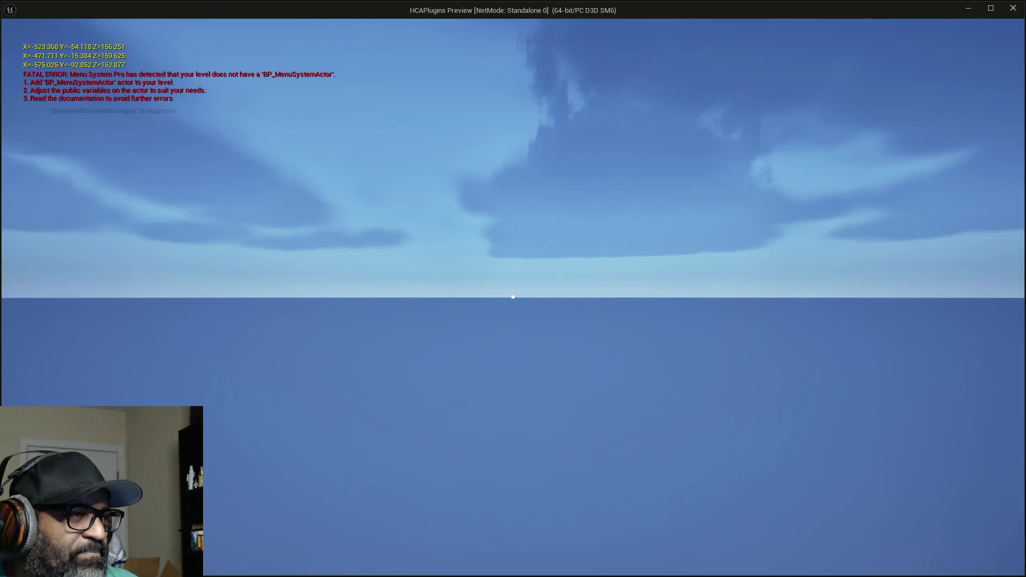
key("Escape")
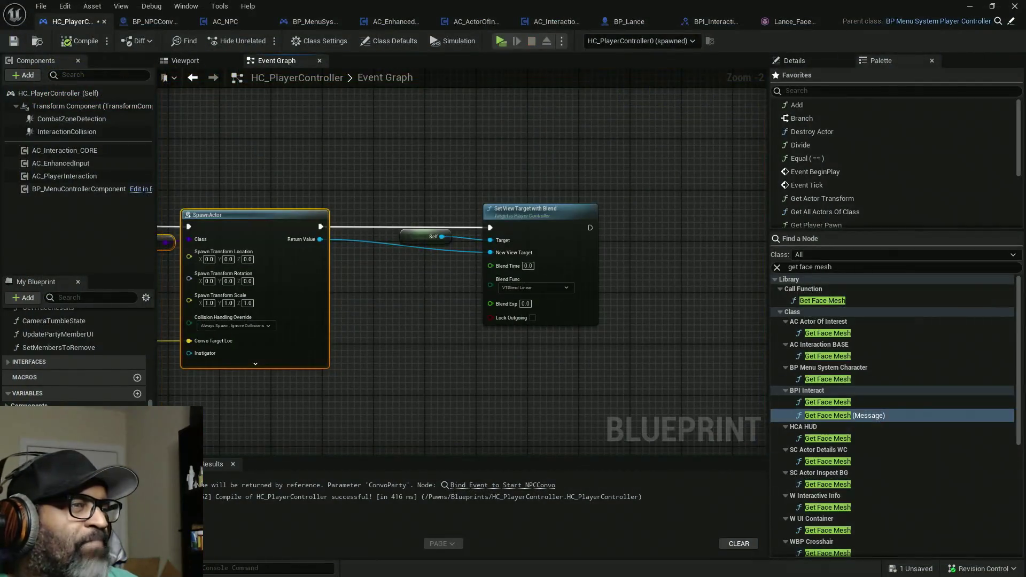
Step: Save HC_PlayerController and enlarge the Output Log to read the three logged convo manager locations
key("ctrl+s")
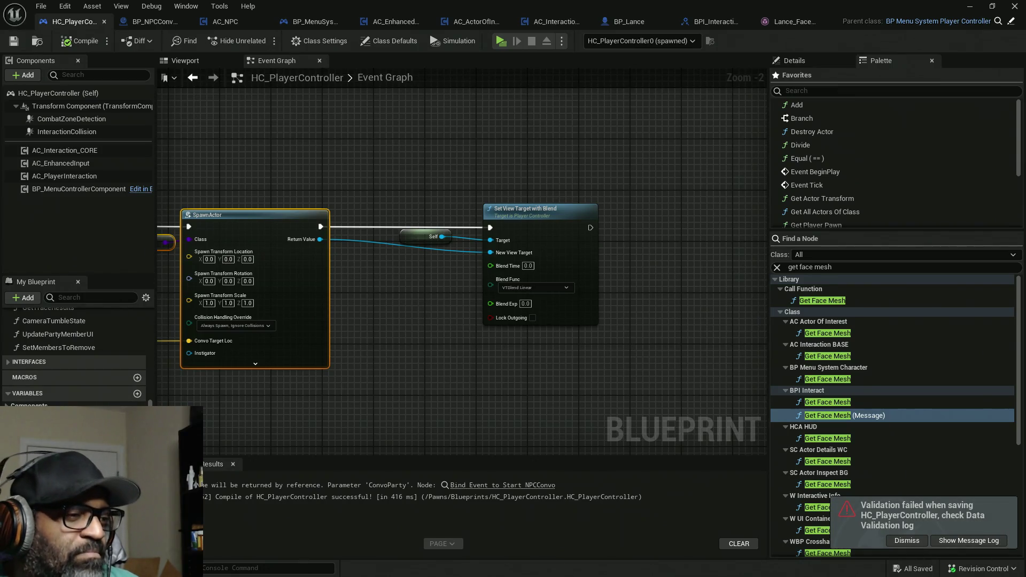
key("ctrl+space")
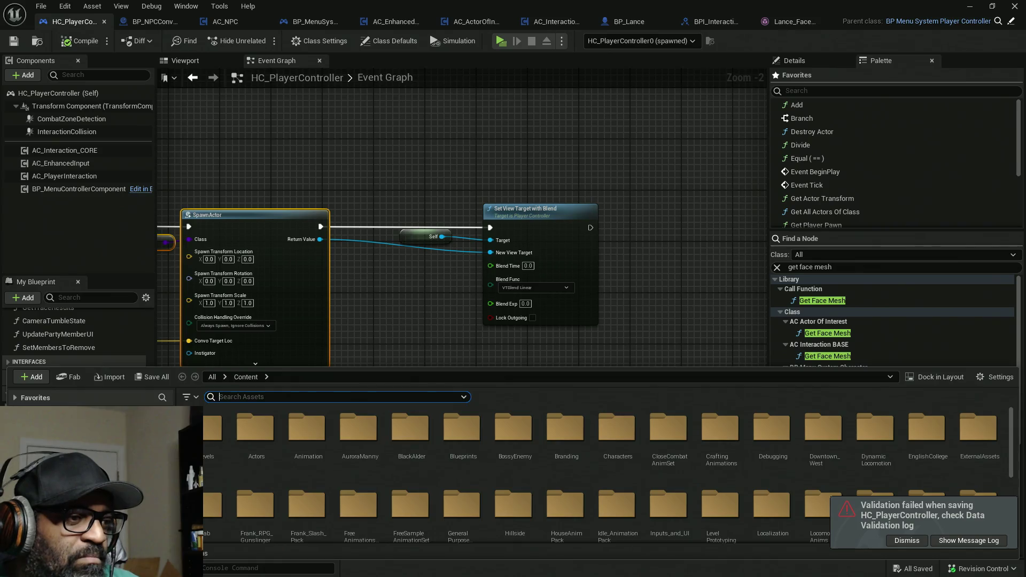
key("ctrl+space")
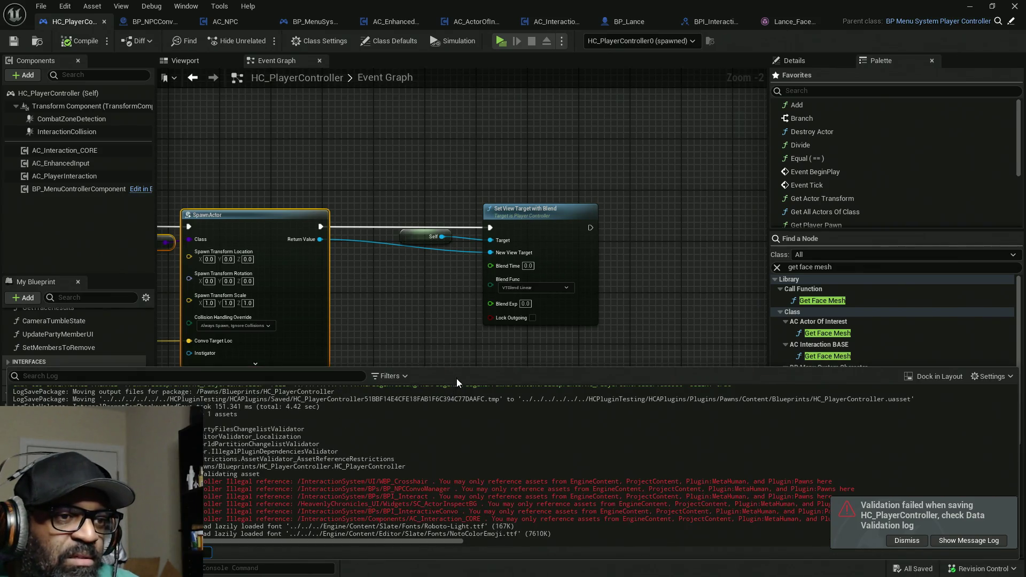
mouse_move(463, 364)
left_mouse_down()
mouse_move(470, 107)
mouse_move(481, 80)
left_mouse_up()
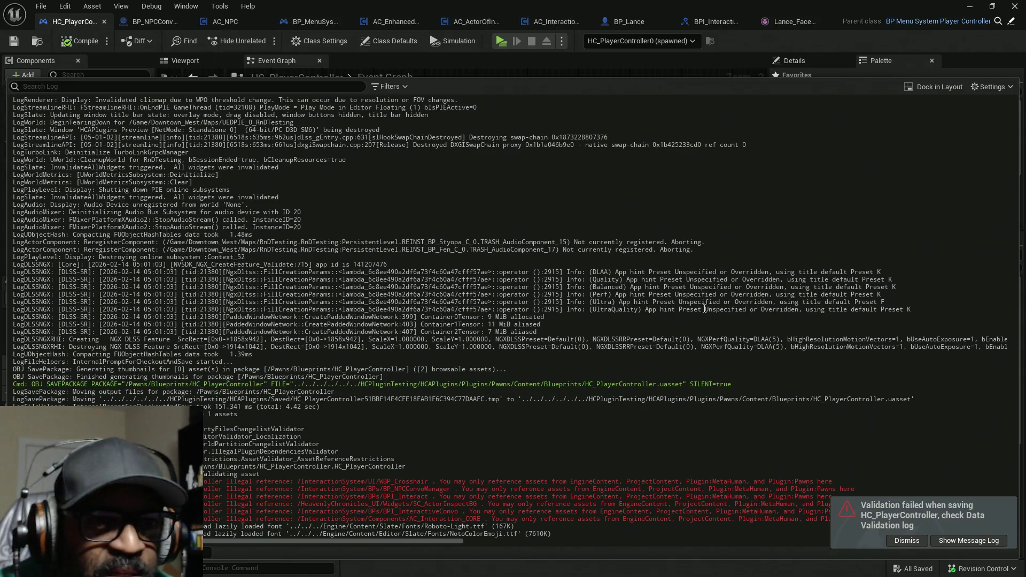
scroll(337, 394, "up", 2)
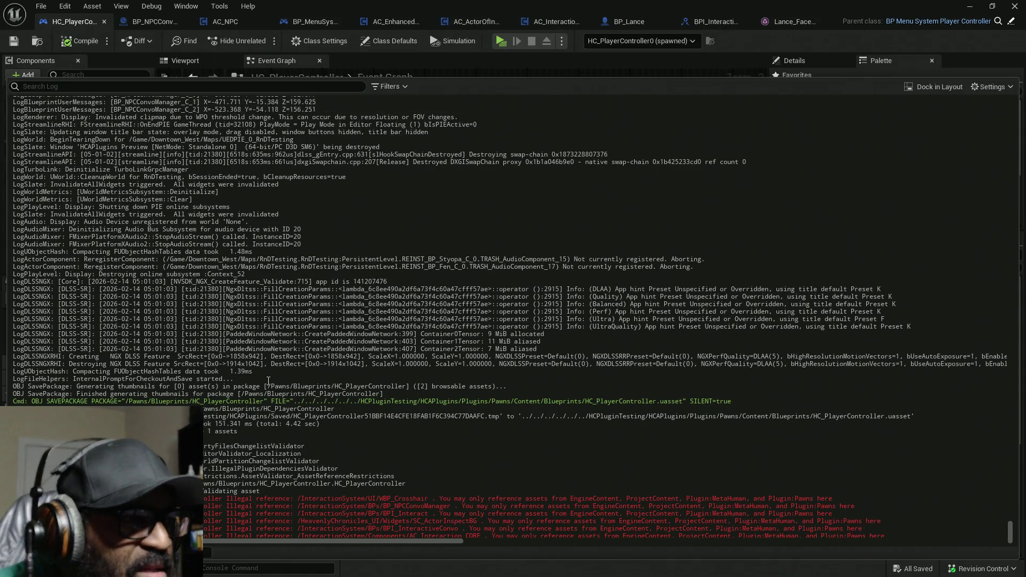
scroll(268, 381, "down", 2)
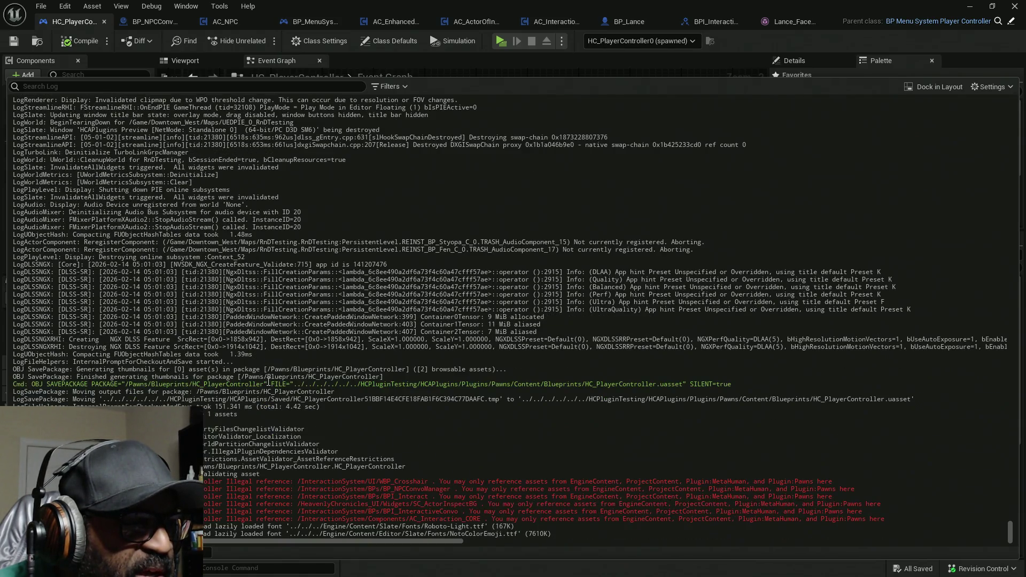
scroll(268, 381, "up", 5)
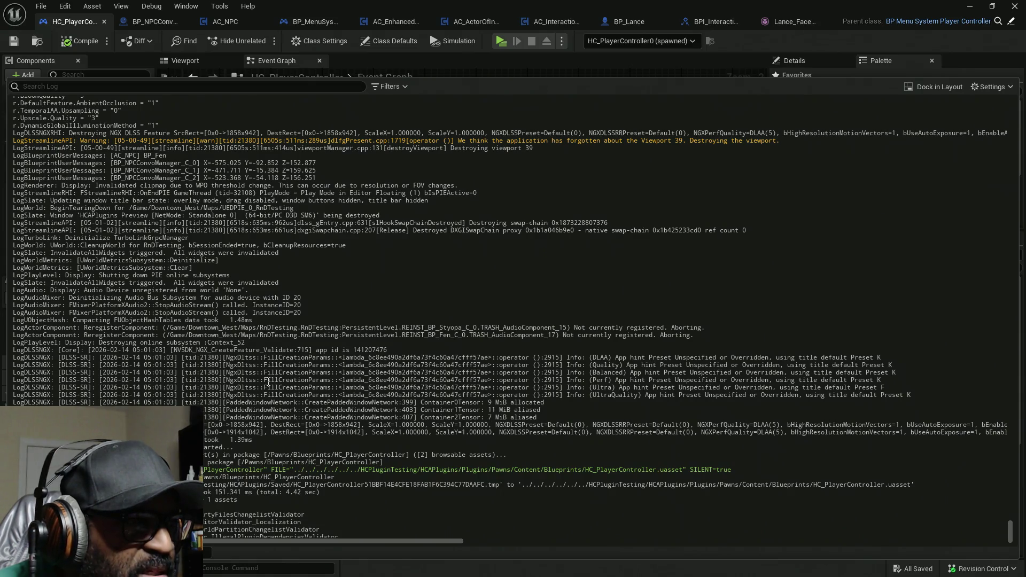
scroll(268, 381, "up", 1)
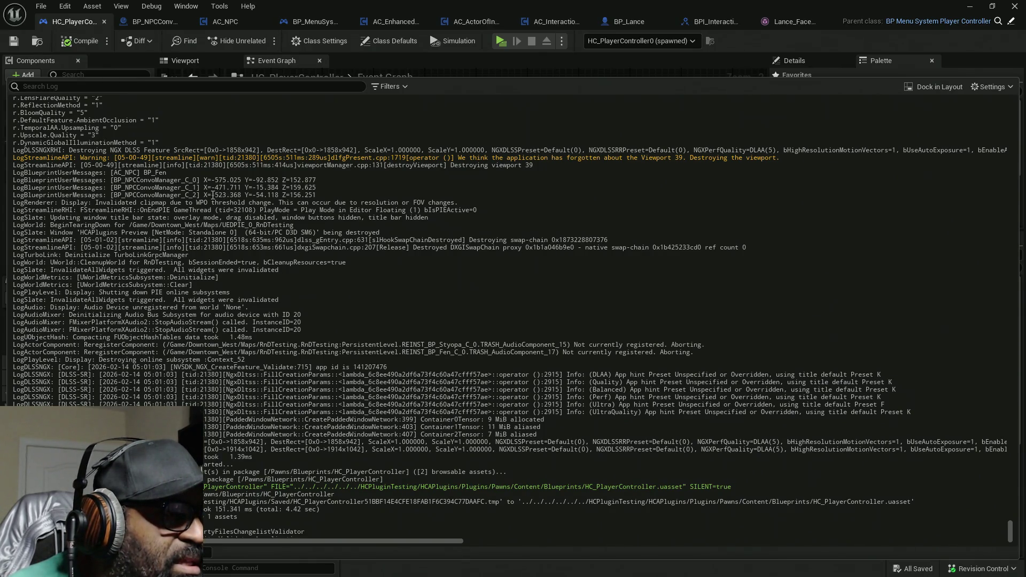
Step: Copy BP_NPCConvoManager_C_2's logged X, Y, Z coordinates and go back to the BP_NPCConvoManager blueprint
left_click_drag(213, 195, 334, 199)
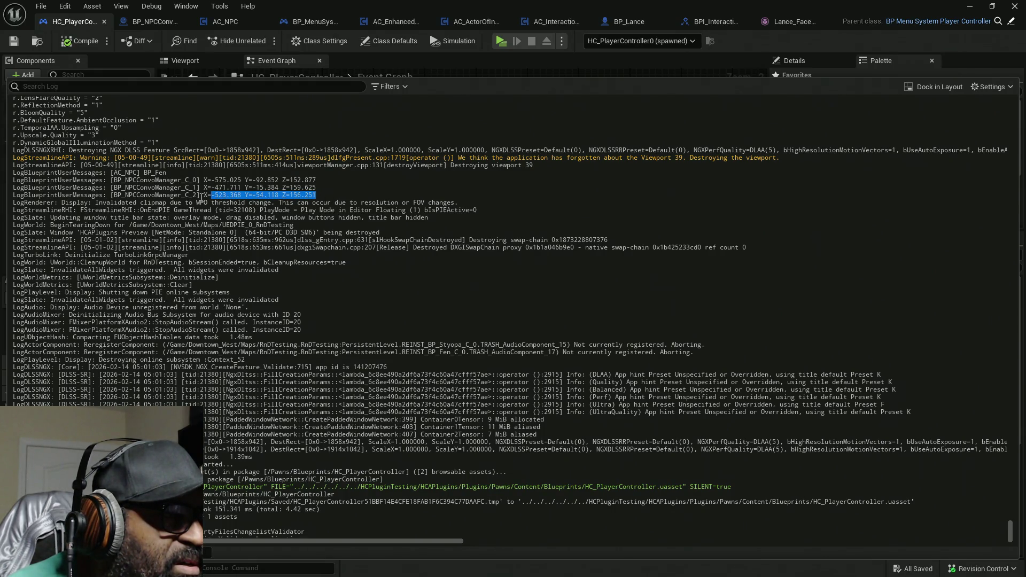
left_click_drag(204, 196, 361, 197)
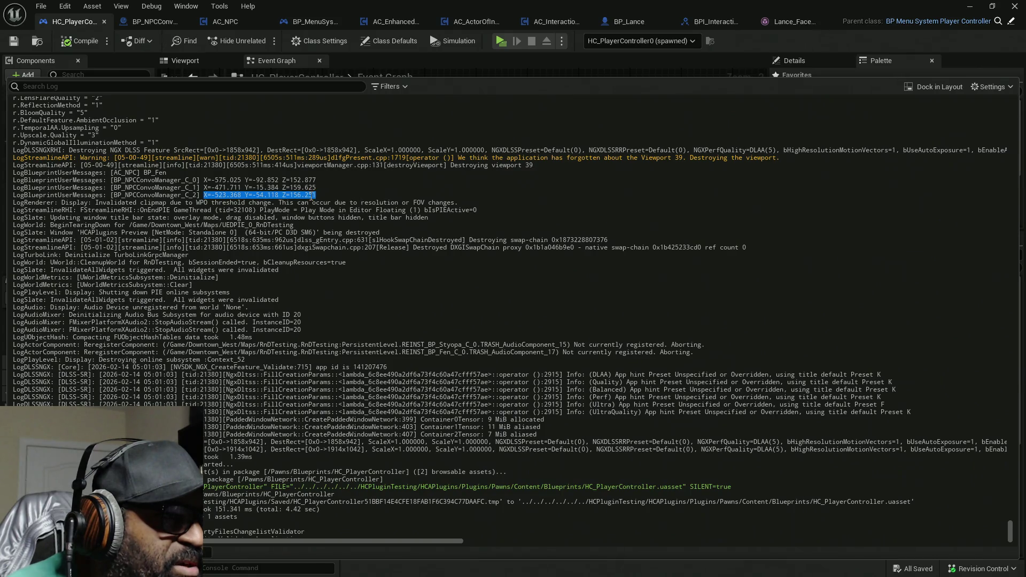
right_click(312, 197)
left_click(345, 276)
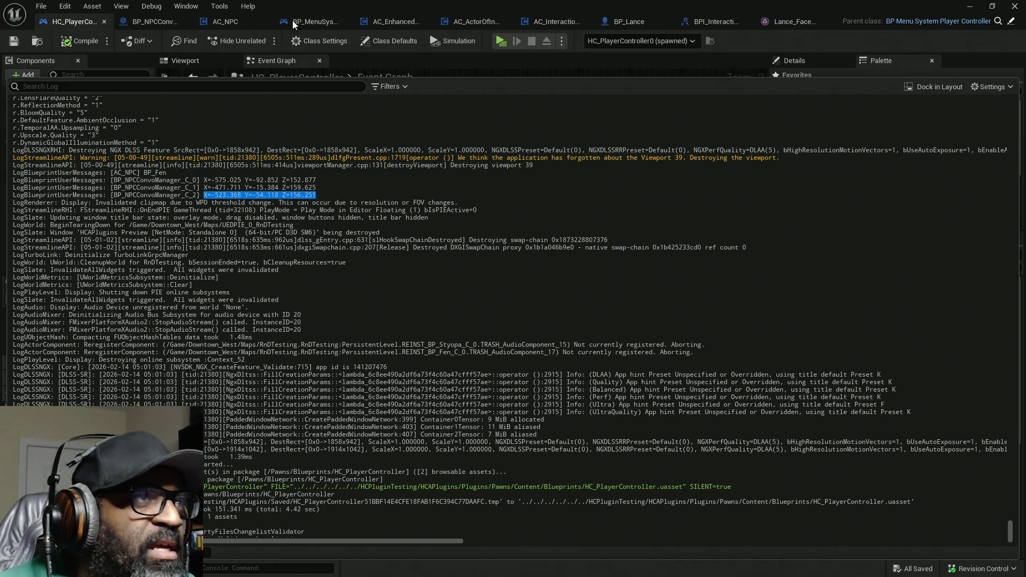
left_click(159, 25)
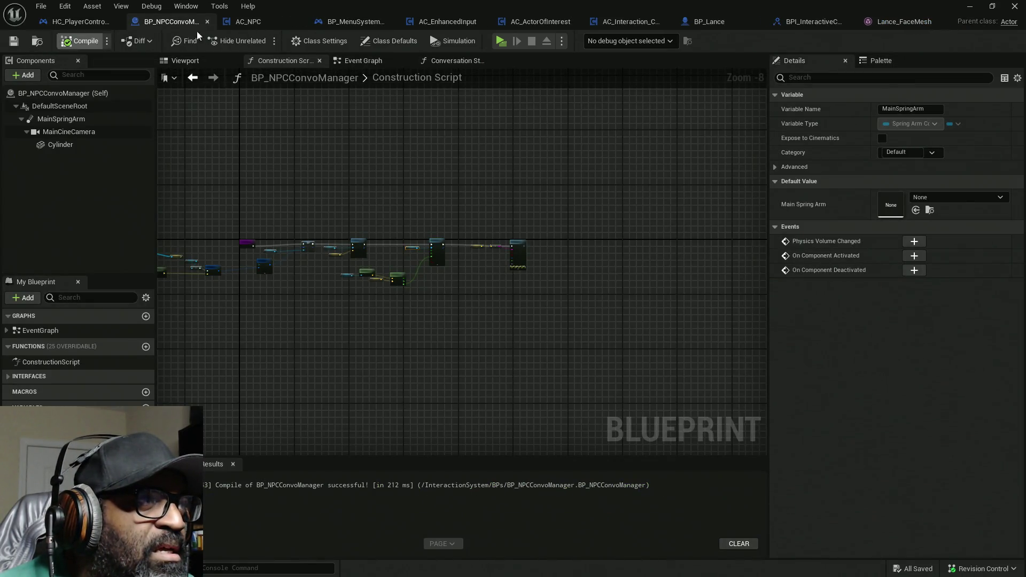
Step: Drop a BP_NPCConvoManager between the two NPCs in RnDTesting and fly around to inspect its camera
key("alt+Tab")
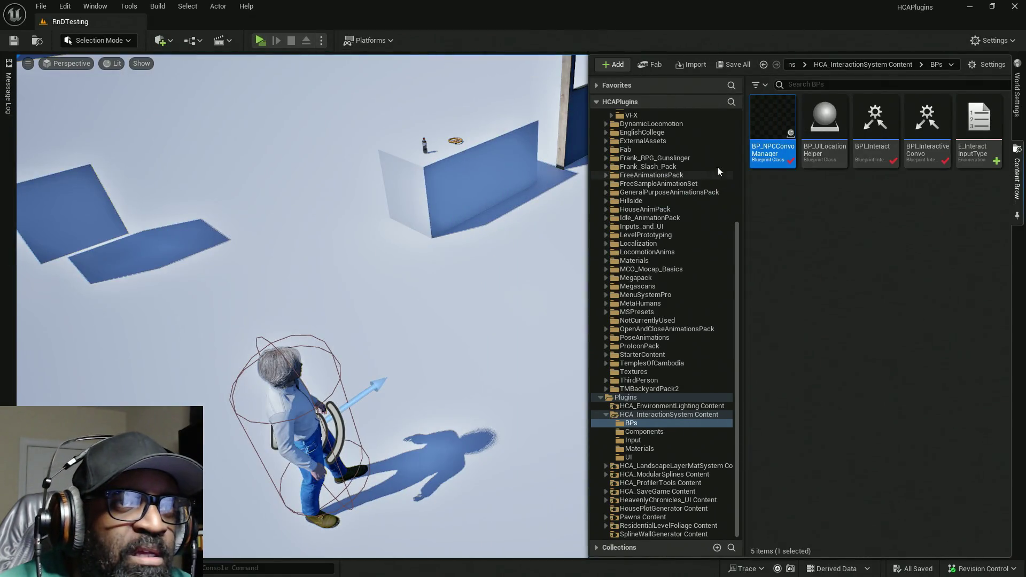
mouse_move(773, 131)
left_mouse_down()
mouse_move(497, 288)
mouse_move(714, 258)
left_mouse_up()
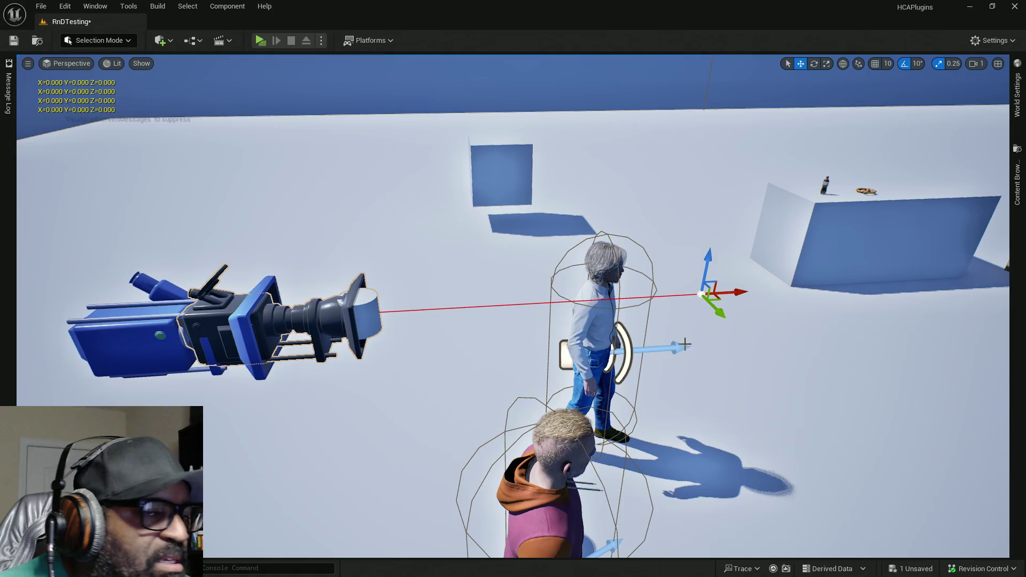
left_click_drag(556, 348, 567, 320)
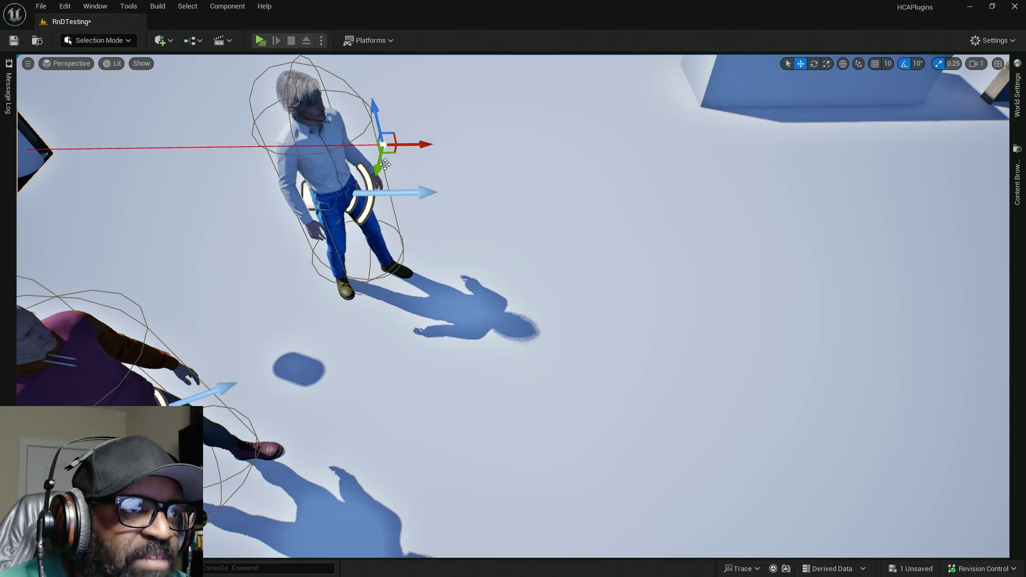
left_click_drag(506, 245, 439, 268)
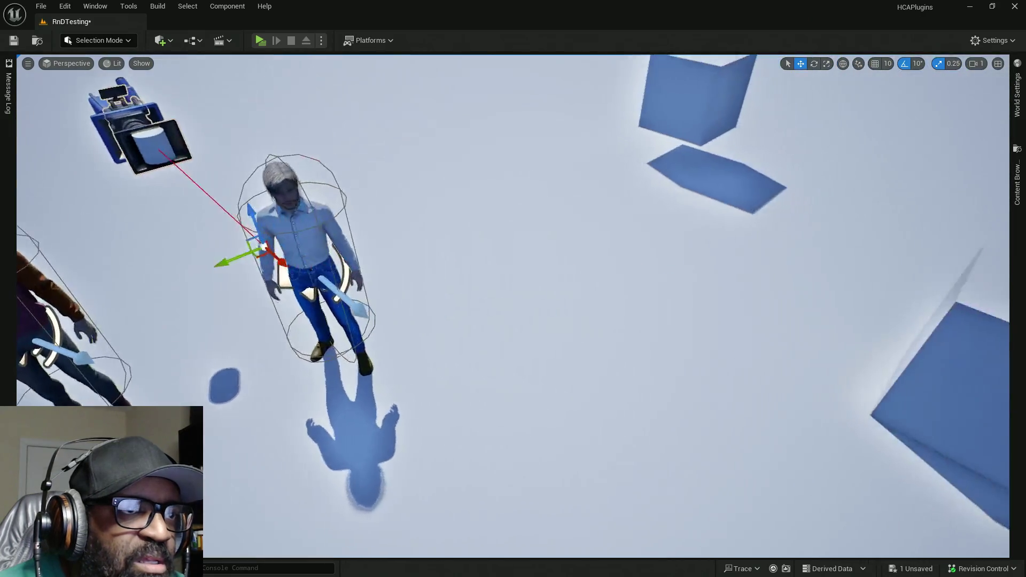
left_click_drag(291, 236, 290, 235)
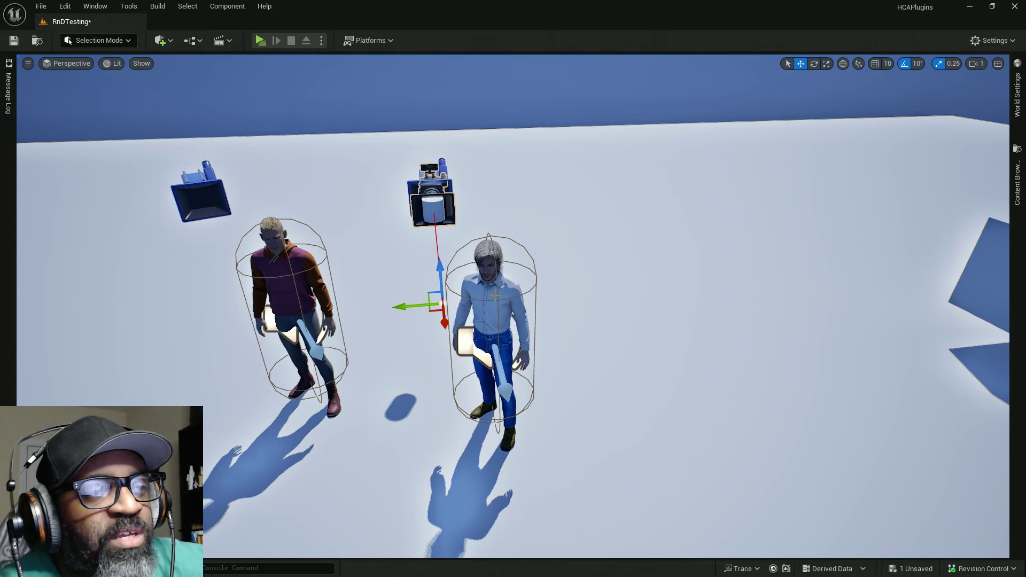
Step: Select the grey-haired character, save the RnDTesting level, and bring the BP_NPCConvoManager window back into place
left_click(502, 347)
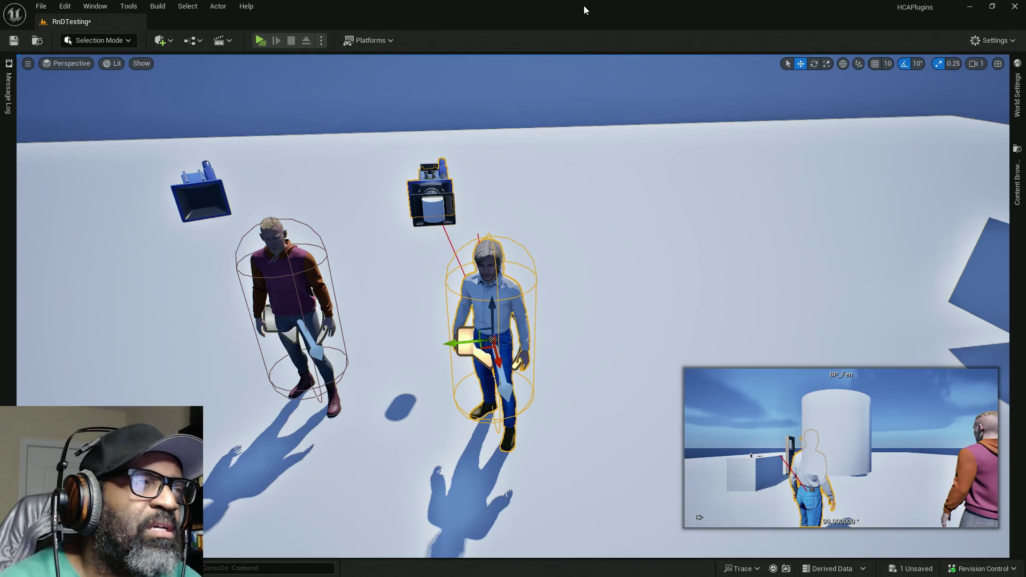
key("ctrl+s")
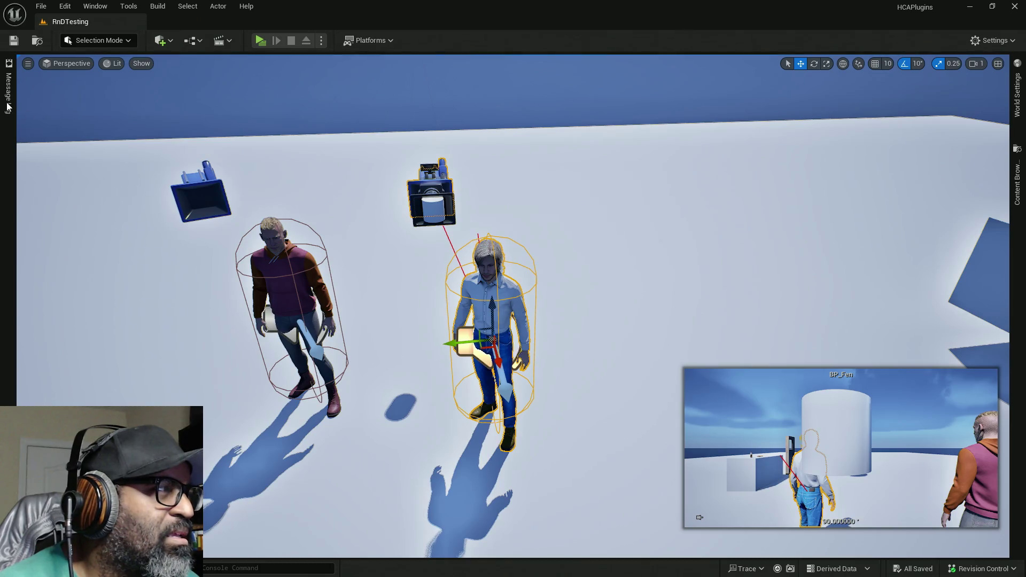
key("alt+Tab")
left_click(533, 149)
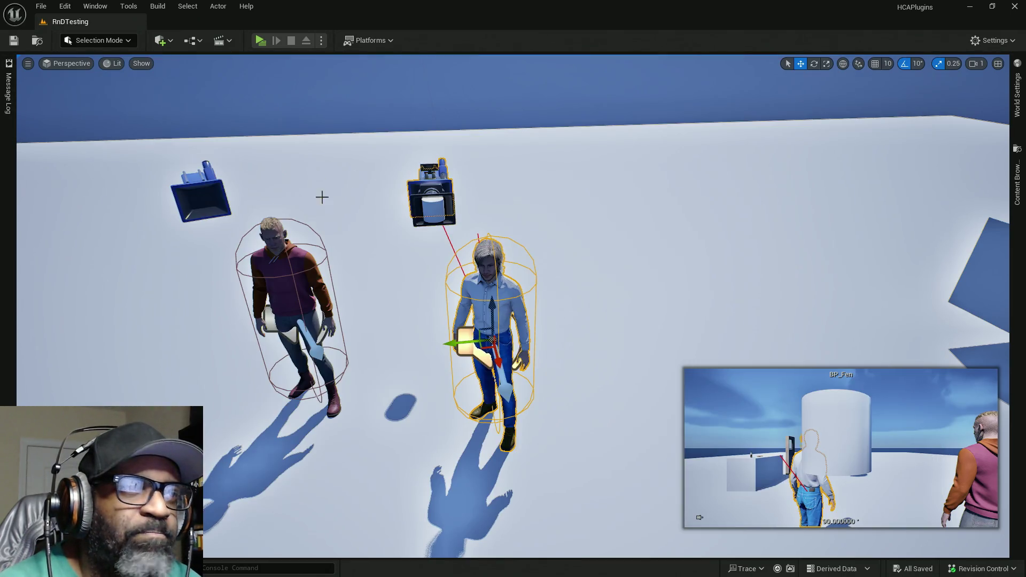
left_click_drag(0, 8, 512, 4)
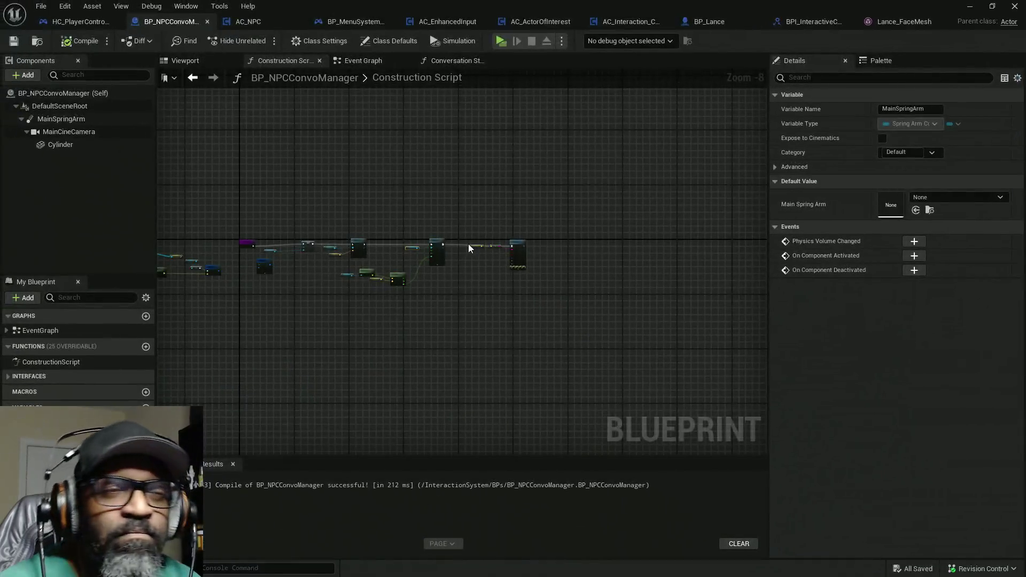
scroll(343, 273, "up", 5)
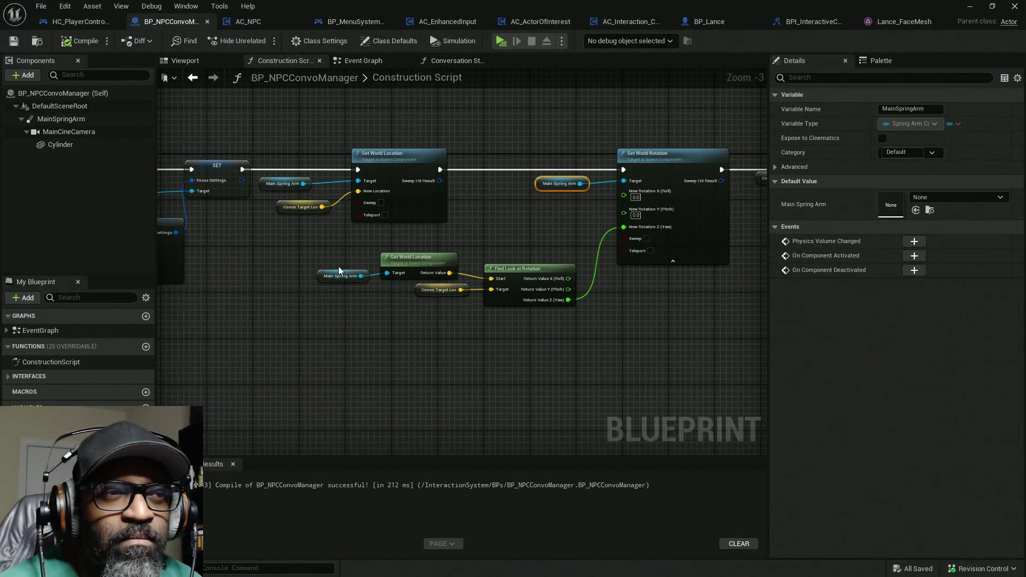
scroll(469, 317, "up", 1)
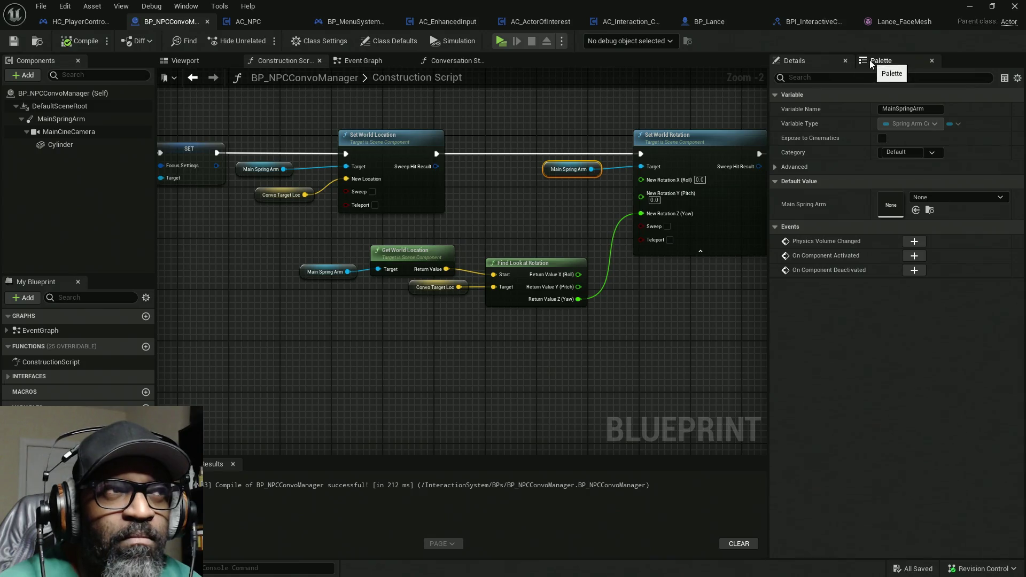
left_click(78, 24)
Step: Navigate the graph to select the lower Get Face Mesh and Get Socket Location (neck_02) nodes
scroll(410, 363, "down", 3)
left_click_drag(484, 254, 388, 251)
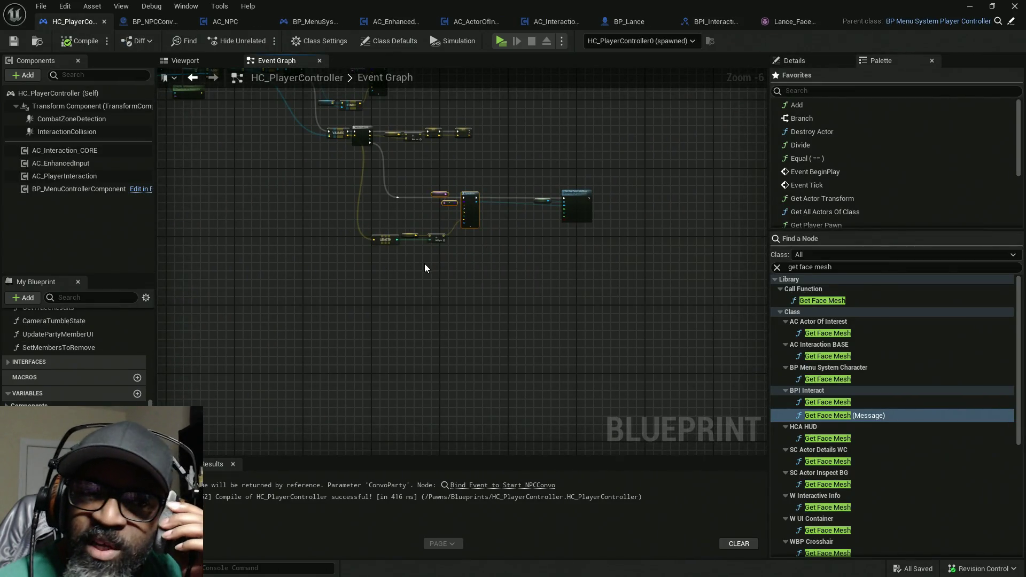
scroll(425, 264, "up", 3)
left_click_drag(392, 249, 370, 360)
mouse_move(417, 238)
left_mouse_down()
mouse_move(427, 374)
mouse_move(475, 305)
mouse_move(420, 293)
mouse_move(460, 289)
mouse_move(550, 246)
mouse_move(551, 226)
mouse_move(619, 253)
left_mouse_up()
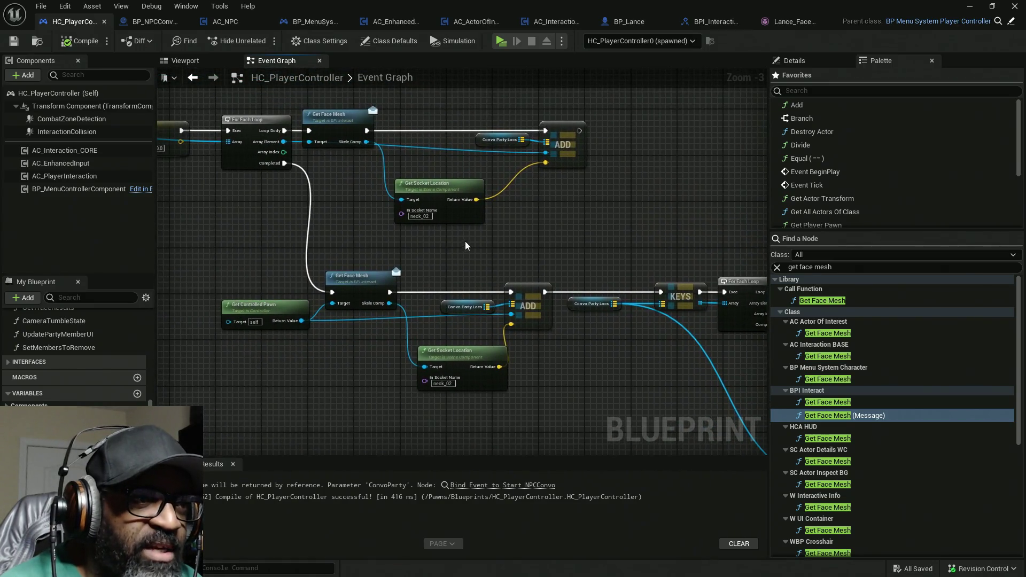
left_click(376, 300)
left_click_drag(398, 350, 386, 309)
left_click(425, 335)
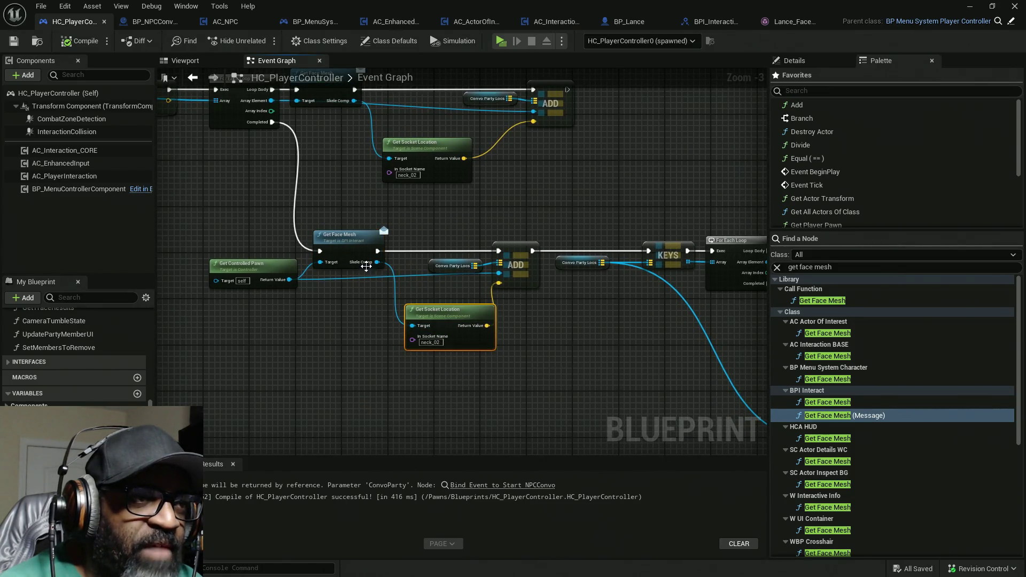
Step: Select the upper Get Face Mesh node and clear the Palette's old 'get face mesh' search
left_click(345, 235)
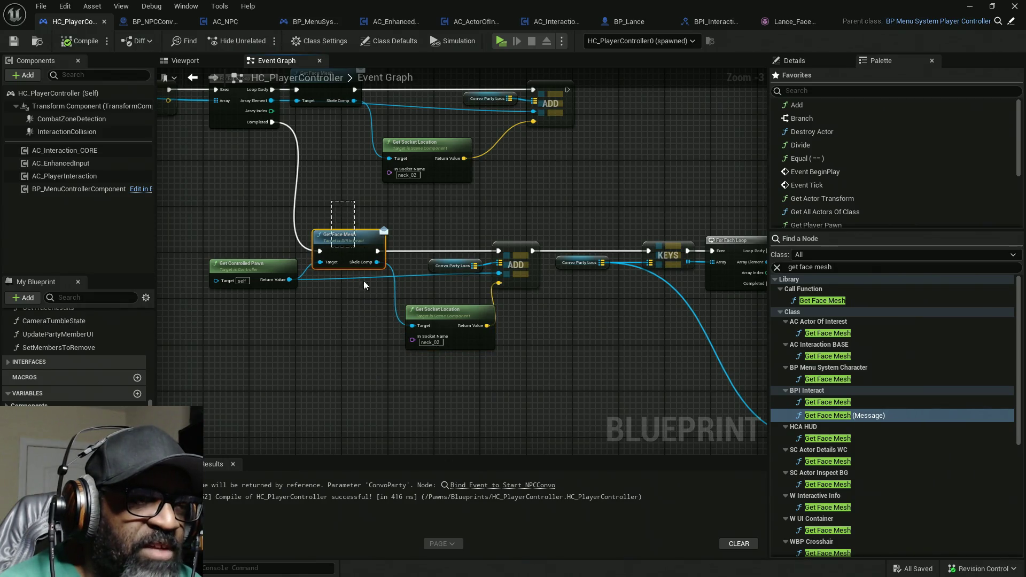
scroll(375, 319, "up", 4)
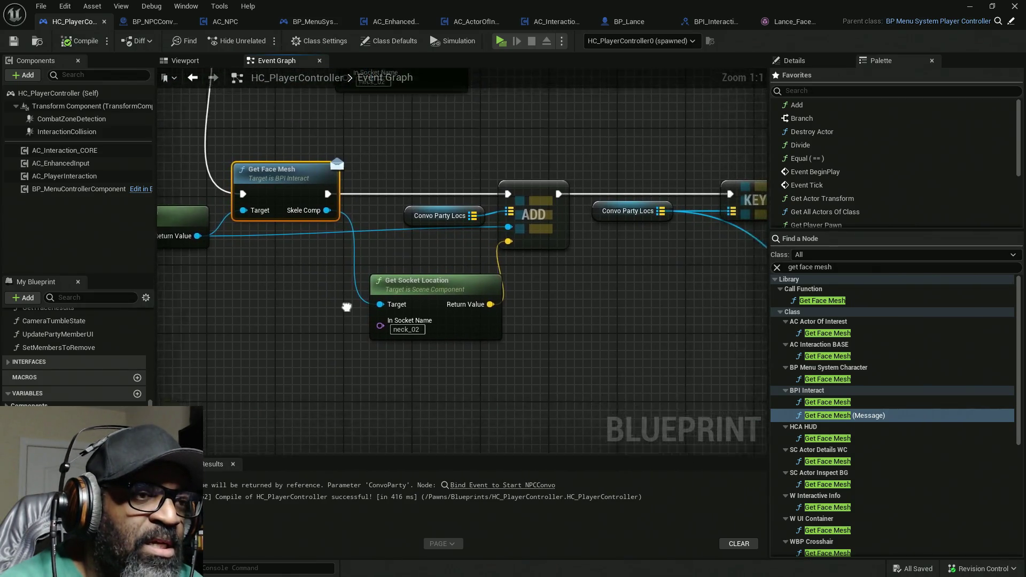
left_click(837, 267)
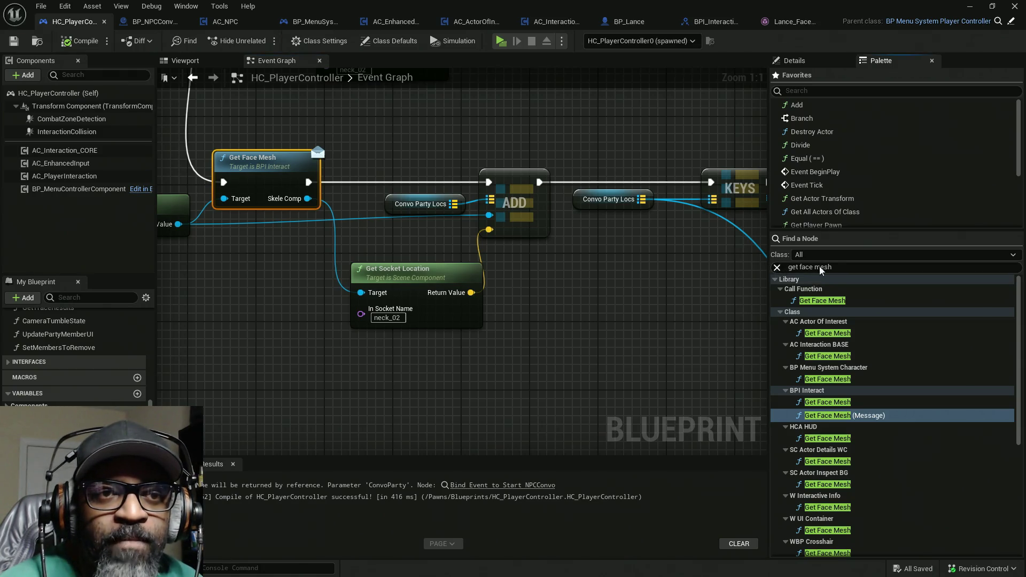
key("BackSpace")
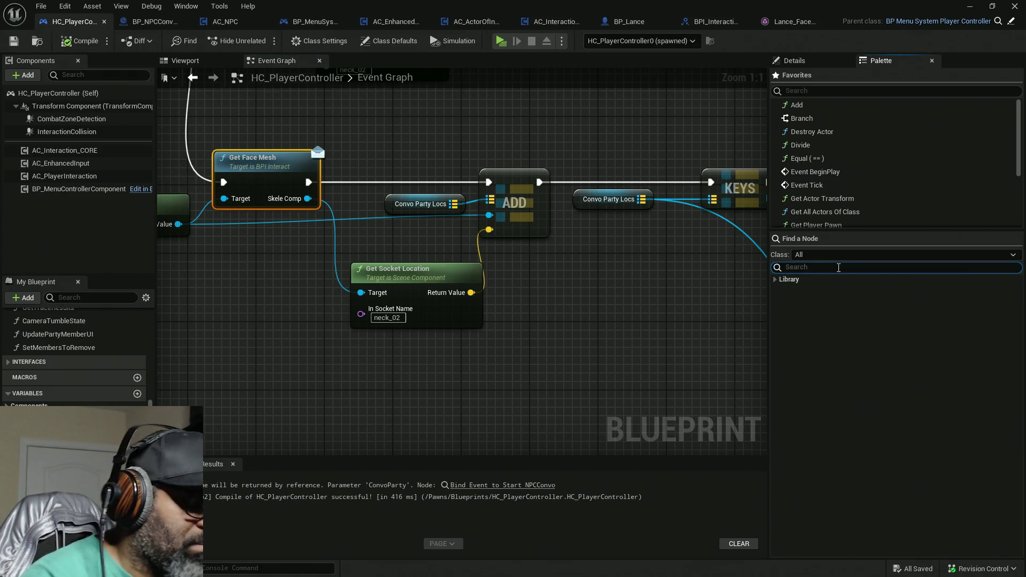
Step: Search the Palette for 'look at' and place a Look At Function node in the Event Graph
type("look at")
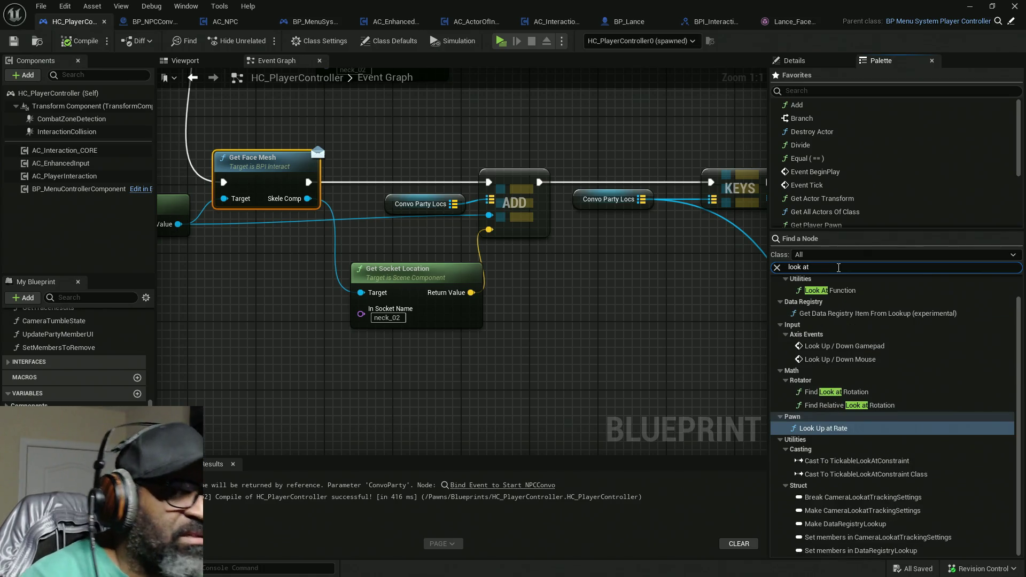
scroll(838, 291, "up", 1)
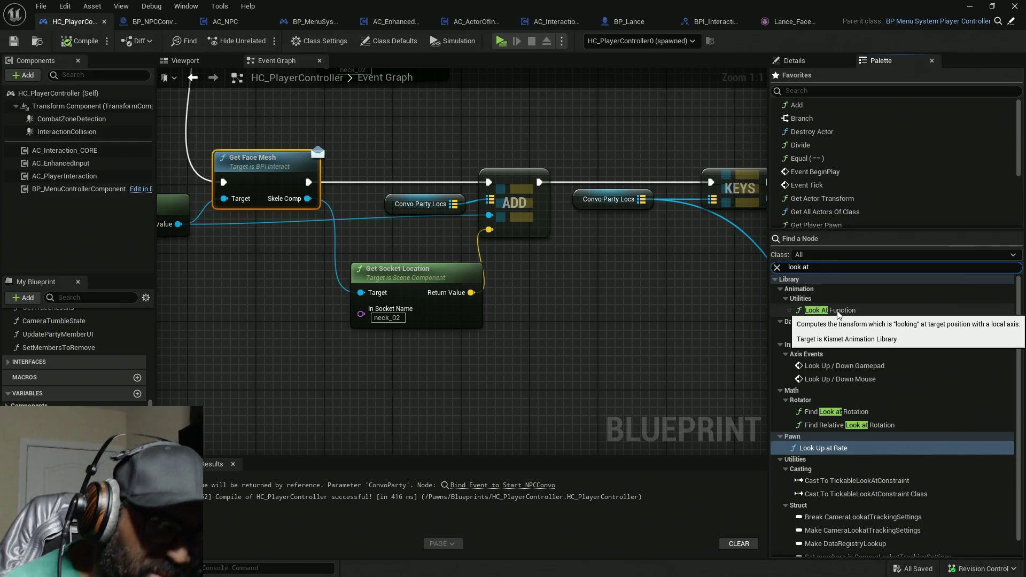
left_click_drag(838, 314, 508, 345)
left_click_drag(606, 270, 522, 284)
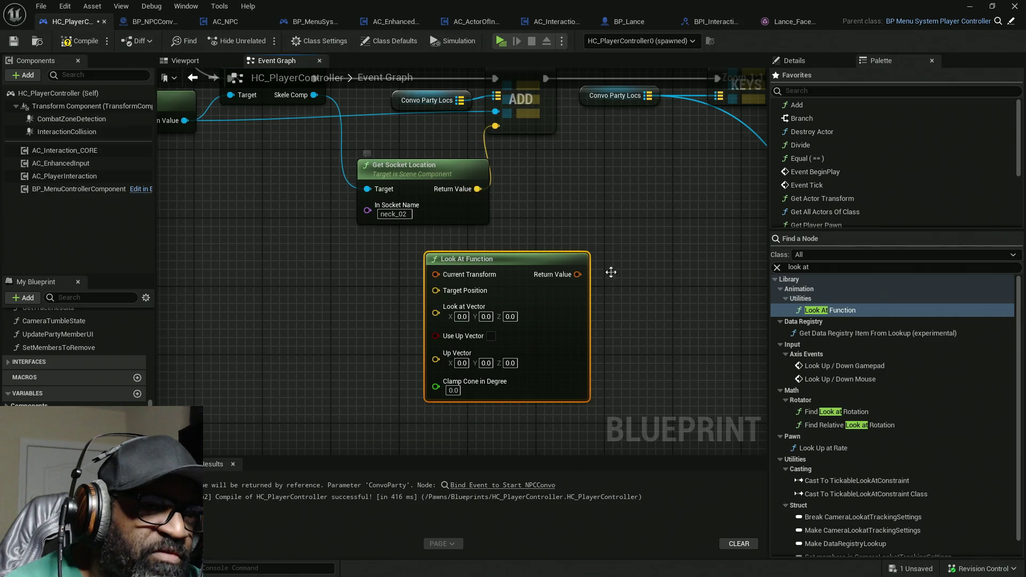
left_click_drag(524, 287, 602, 268)
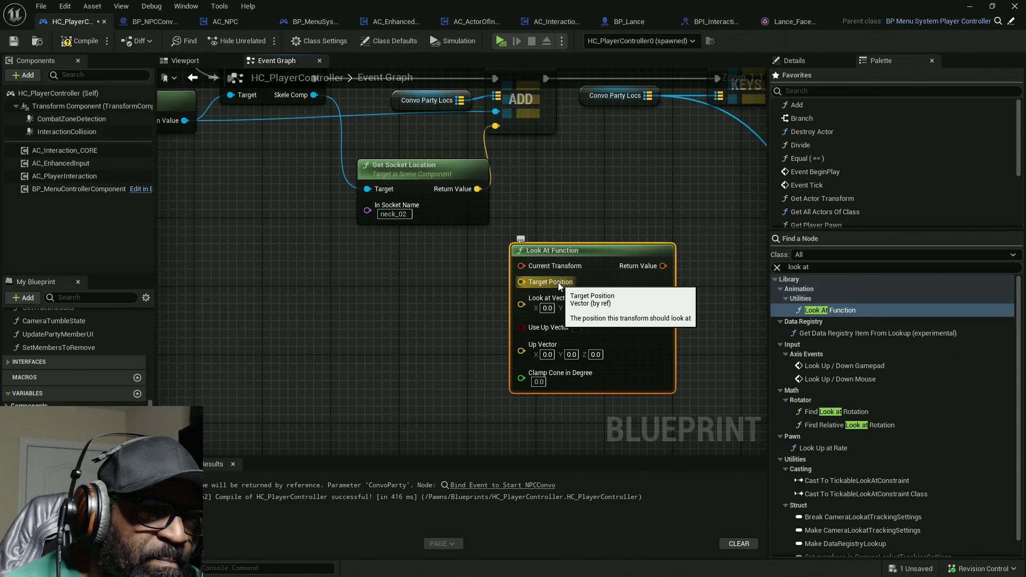
Step: Look over the nearby loop nodes, then marquee-select and delete the Look At Function node
mouse_move(582, 188)
left_mouse_down()
mouse_move(553, 319)
mouse_move(390, 285)
left_mouse_up()
scroll(457, 252, "down", 6)
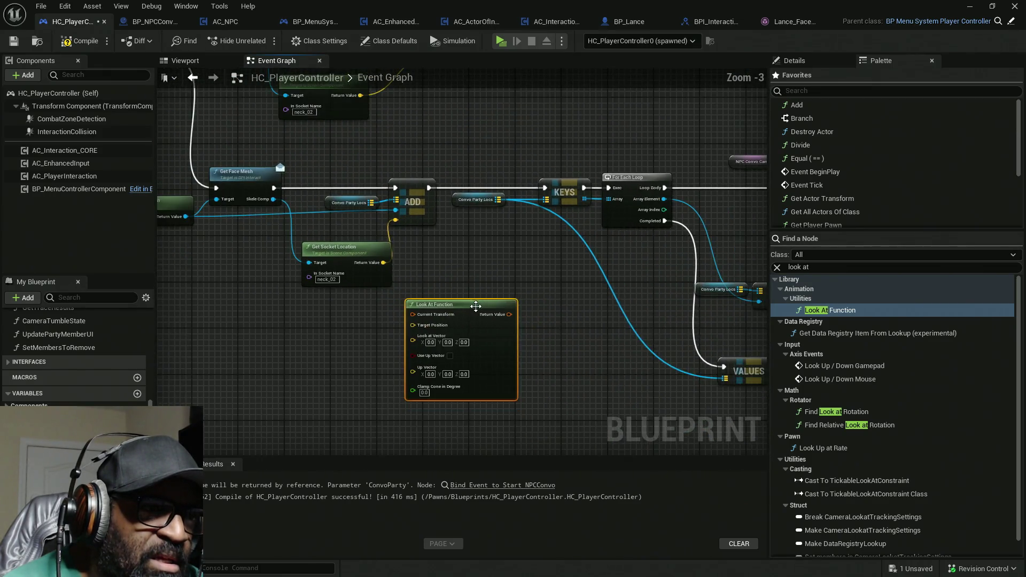
scroll(470, 310, "up", 4)
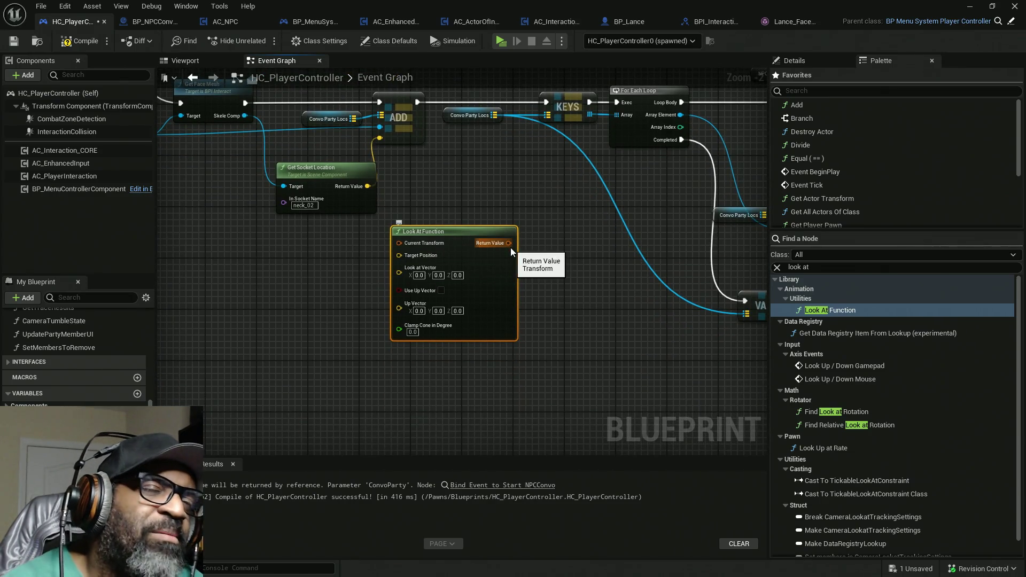
left_click_drag(593, 259, 547, 262)
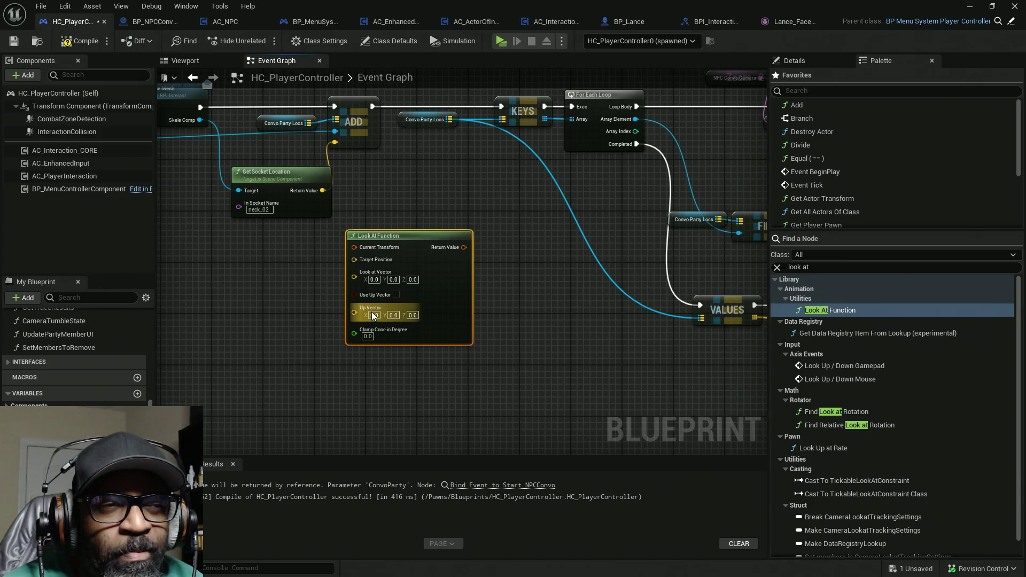
scroll(369, 316, "up", 2)
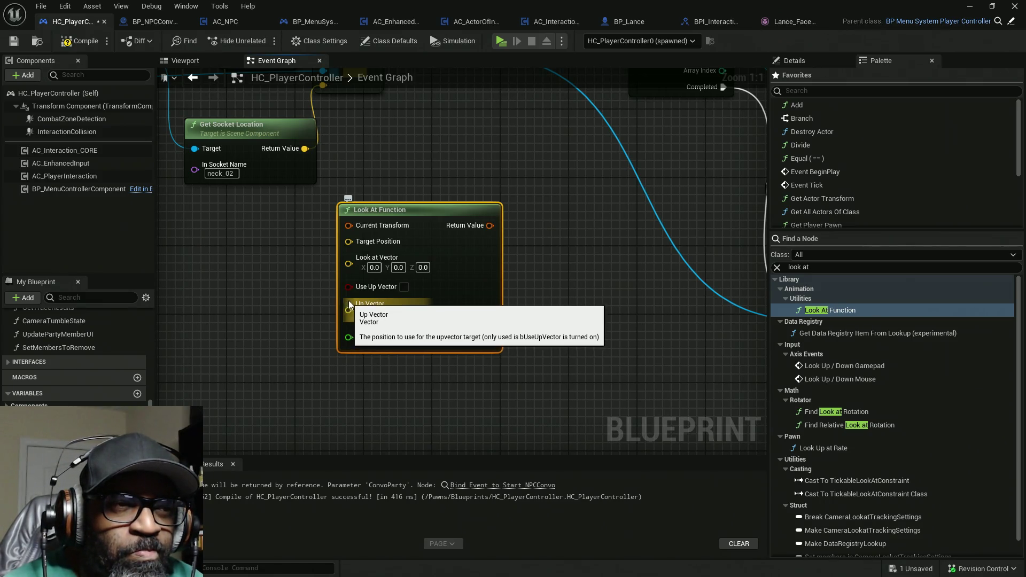
left_click_drag(542, 175, 385, 367)
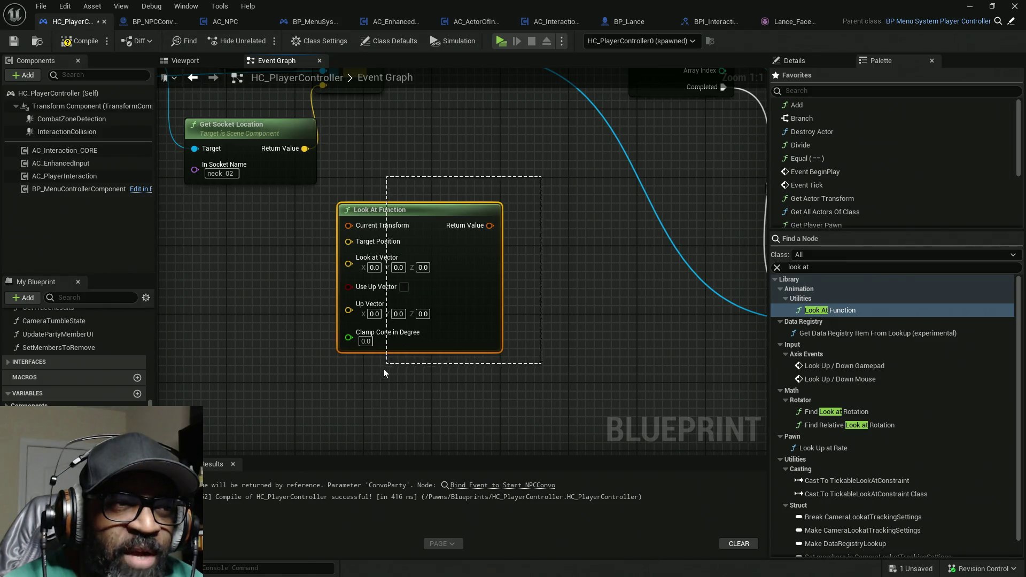
key("Delete")
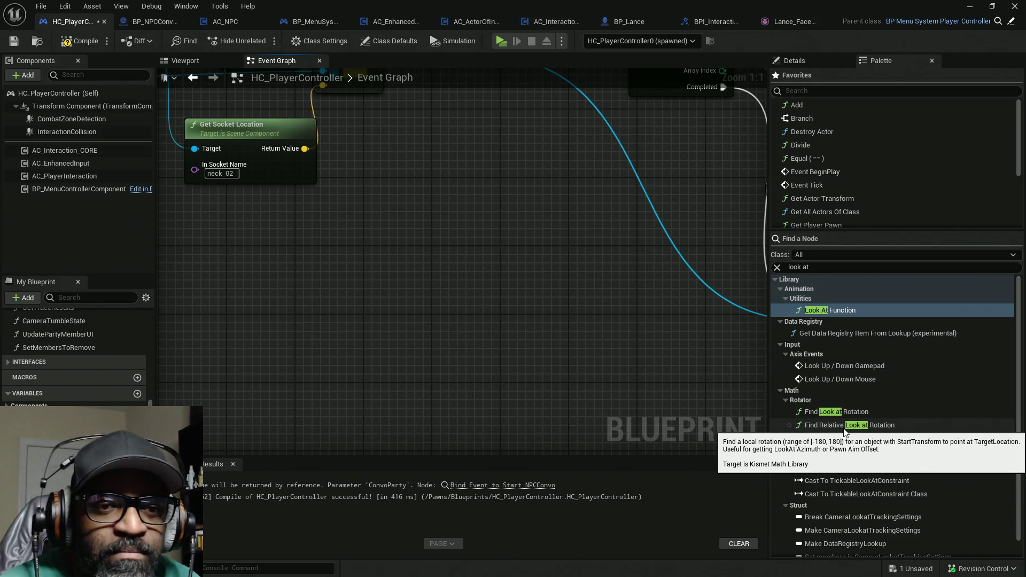
Step: Place a Find Relative Look at Rotation node in the Event Graph, then view BP_NPCConvoManager's Construction Script
mouse_move(845, 428)
left_mouse_down()
mouse_move(534, 347)
mouse_move(519, 334)
left_mouse_up()
left_click_drag(619, 374, 560, 349)
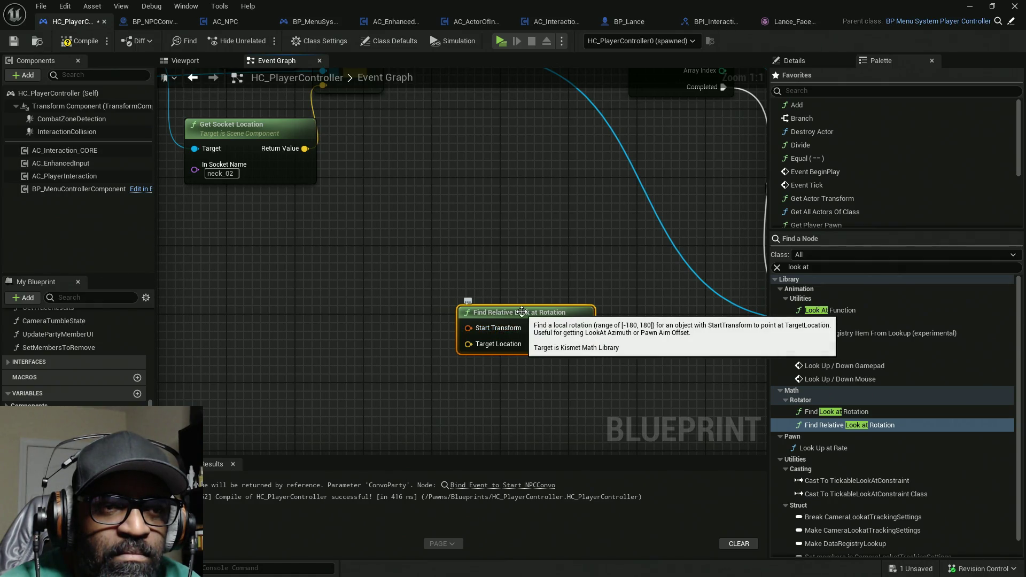
mouse_move(522, 312)
left_mouse_down()
mouse_move(489, 289)
mouse_move(463, 287)
left_mouse_up()
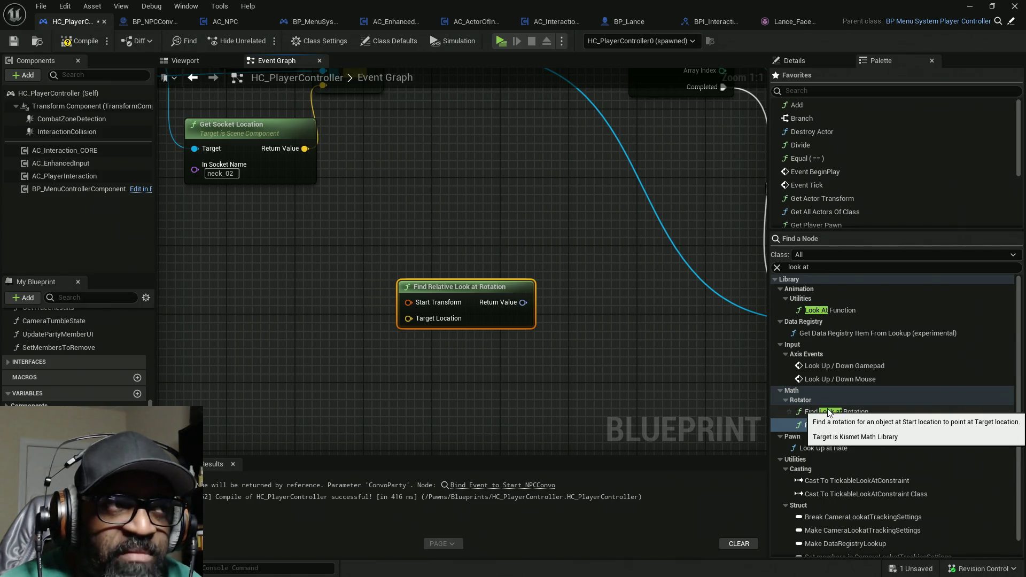
left_click_drag(620, 343, 623, 357)
scroll(624, 357, "down", 3)
scroll(575, 296, "up", 3)
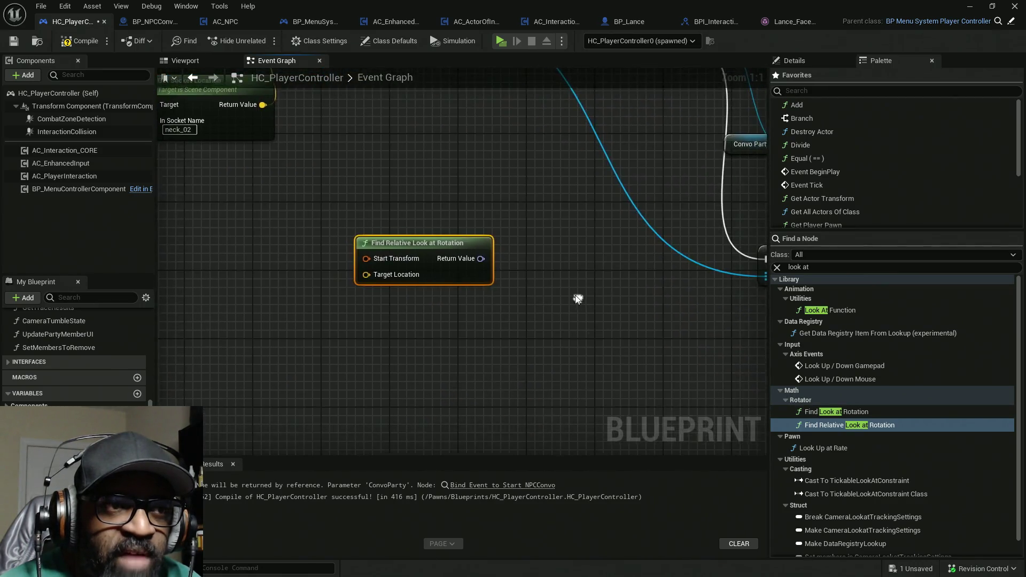
scroll(480, 302, "down", 5)
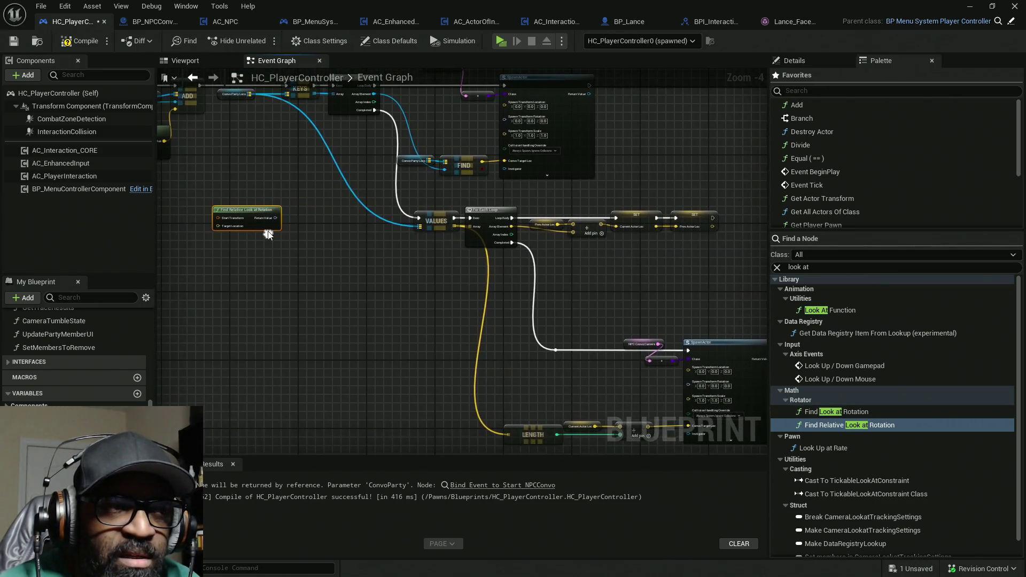
mouse_move(261, 226)
left_mouse_down()
mouse_move(369, 339)
mouse_move(275, 241)
left_mouse_up()
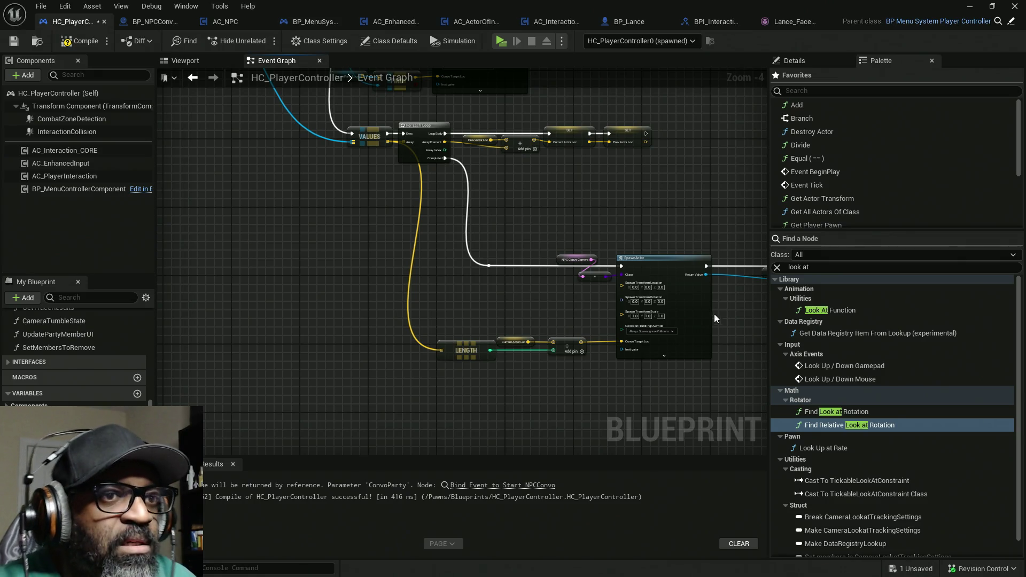
left_click(155, 22)
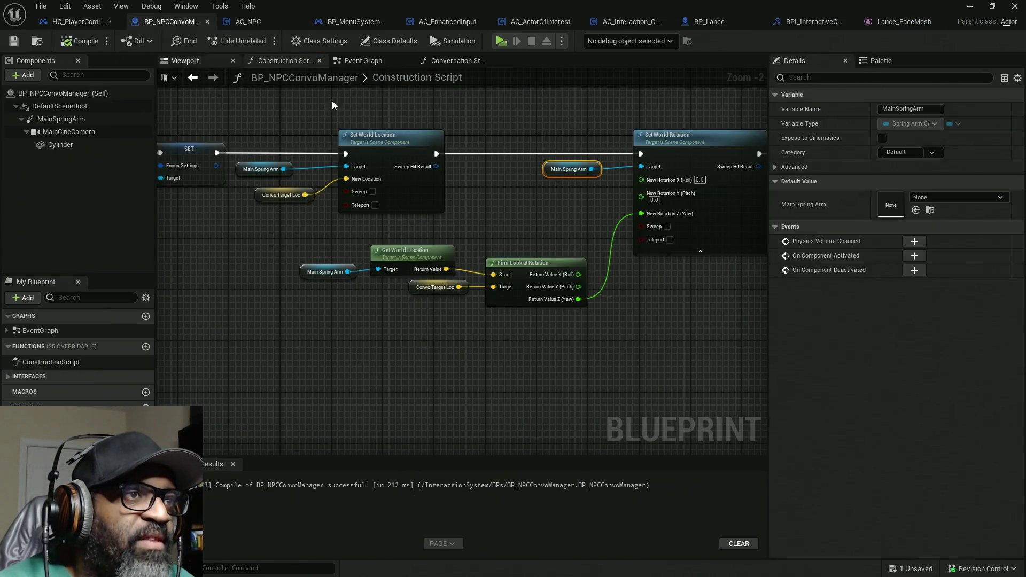
left_click_drag(491, 343, 420, 312)
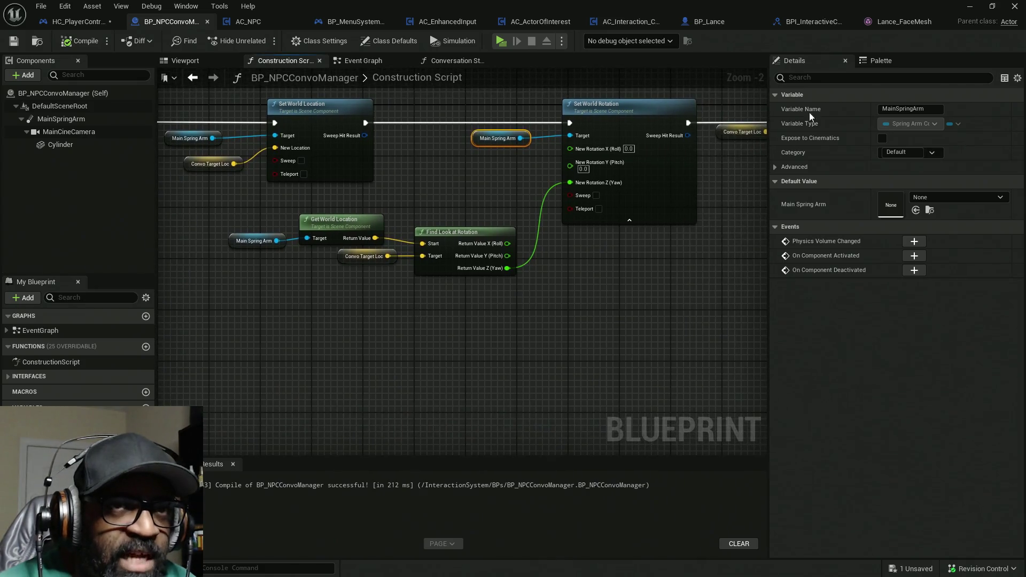
Step: Add a Find Relative Look at Rotation node from the Palette's 'look at' search below Find Look at Rotation
left_click(881, 60)
left_click(807, 269)
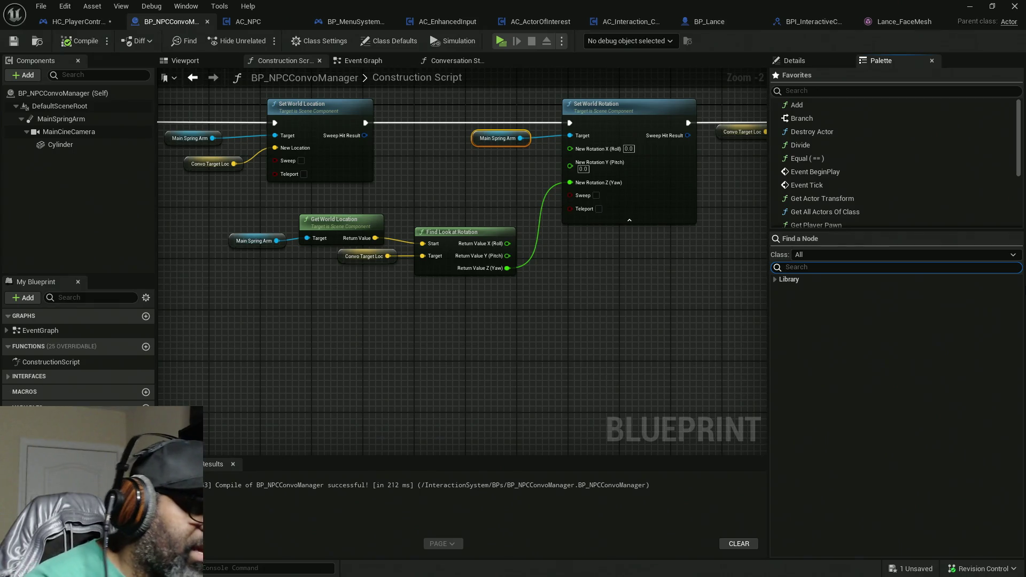
type("look at")
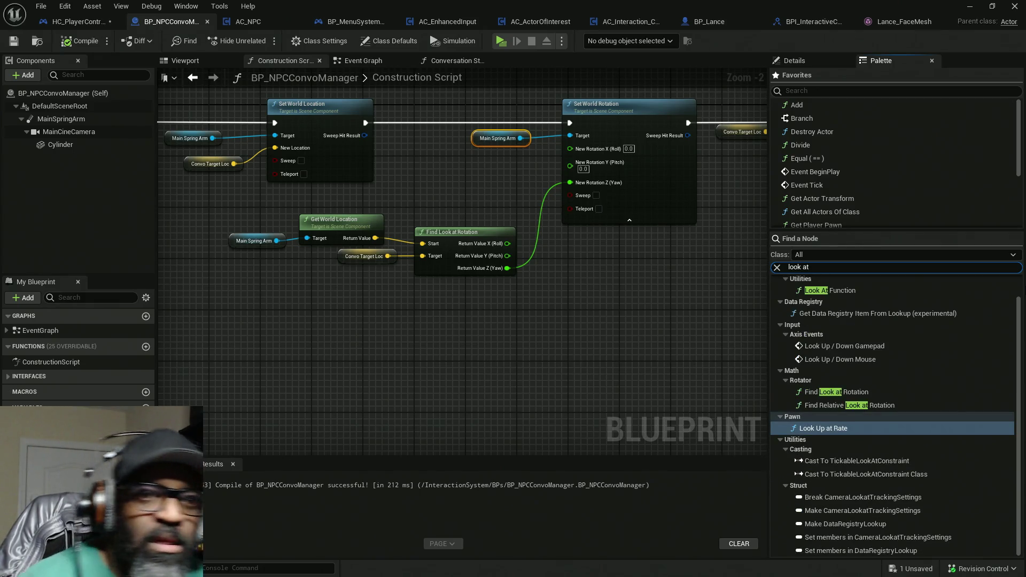
mouse_move(841, 392)
left_mouse_down()
mouse_move(373, 354)
mouse_move(822, 388)
mouse_move(349, 382)
mouse_move(248, 357)
left_mouse_up()
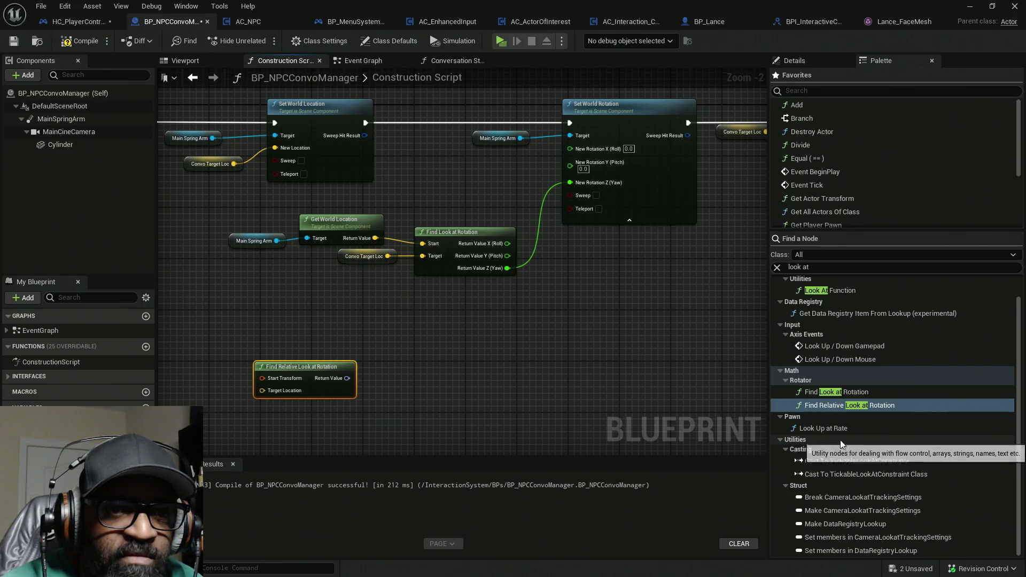
left_click(780, 439)
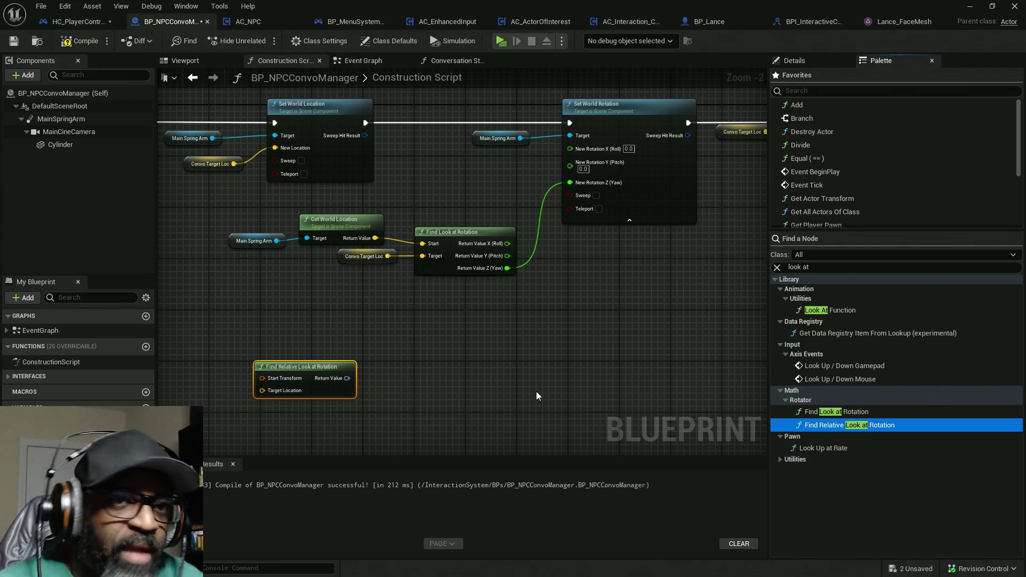
left_click_drag(325, 385, 312, 334)
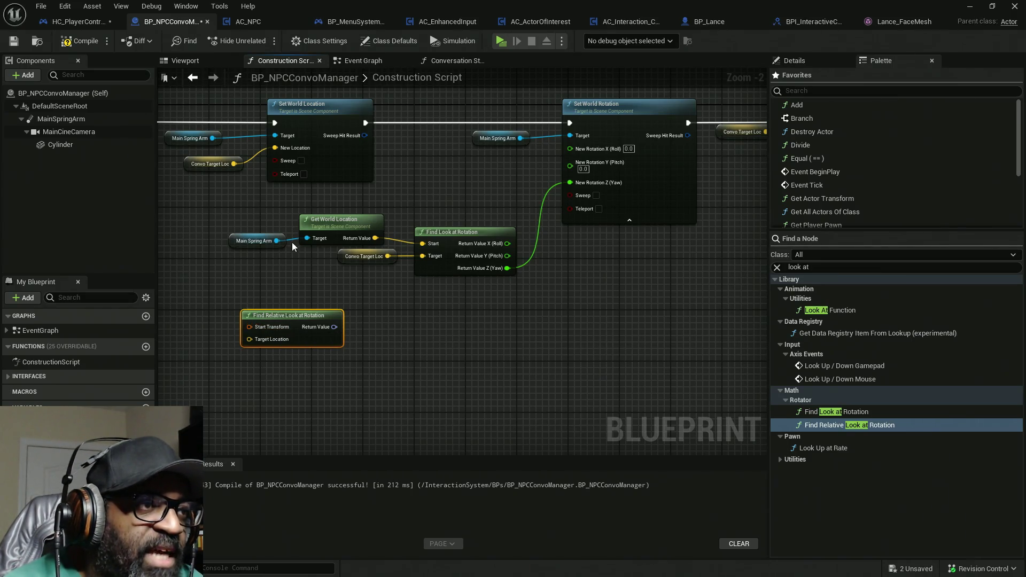
scroll(270, 329, "up", 2)
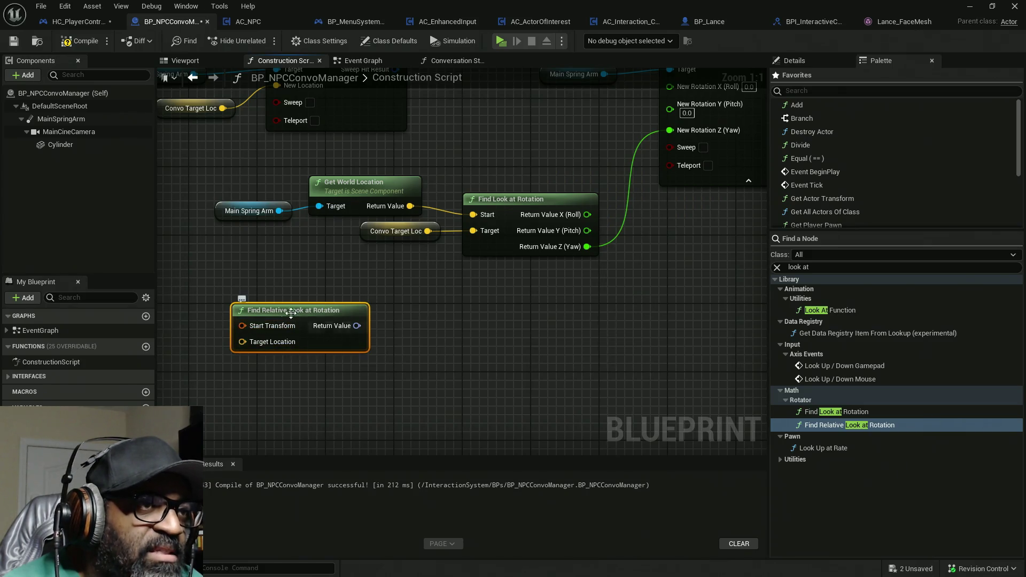
Step: Wire Main Spring Arm's Get World Transform and Convo Target Loc into Find Relative Look at Rotation
left_click_drag(279, 211, 330, 257)
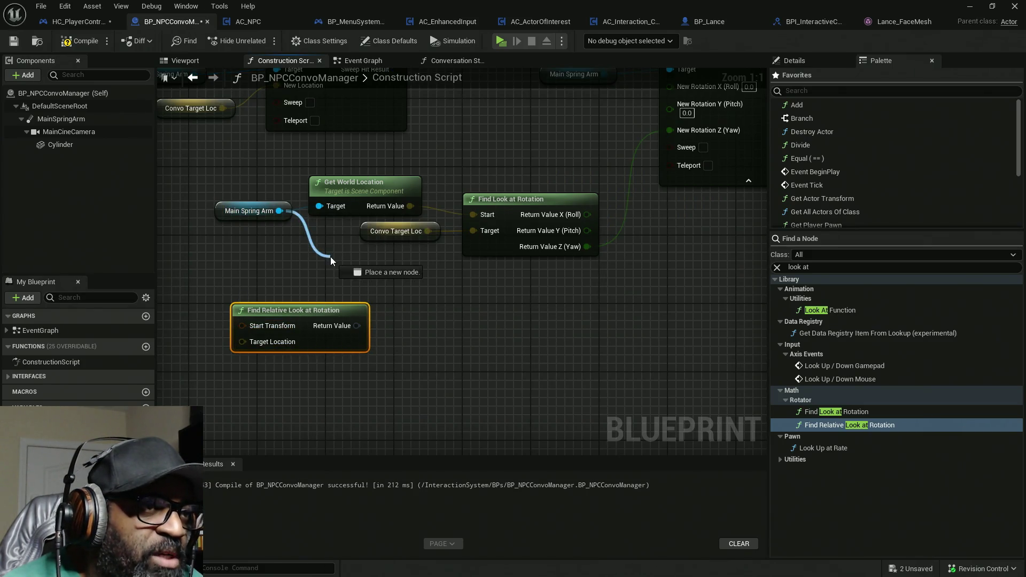
type("get world")
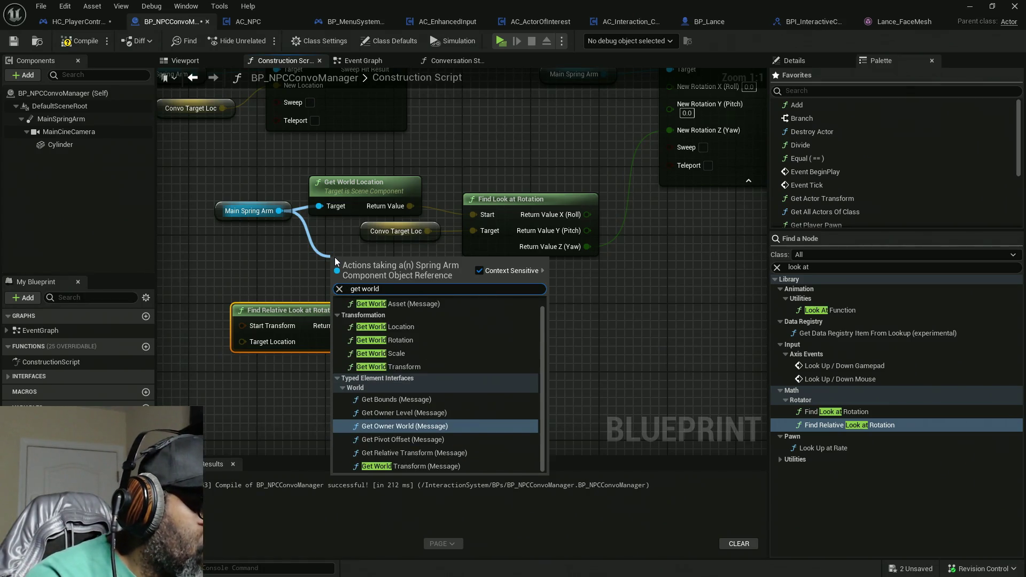
type(" trans")
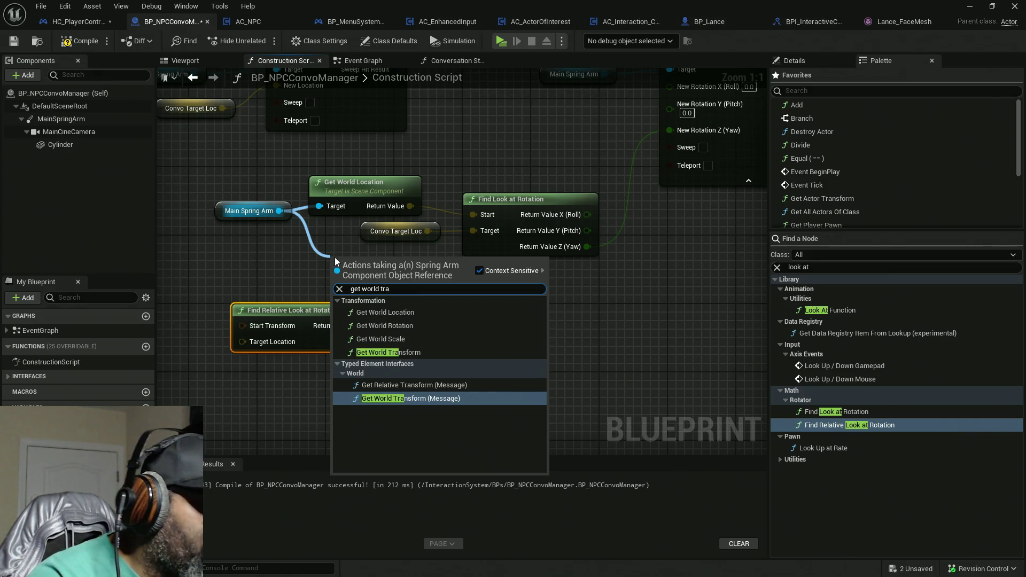
left_click(397, 353)
mouse_move(258, 304)
left_mouse_down()
mouse_move(435, 320)
mouse_move(432, 285)
left_mouse_up()
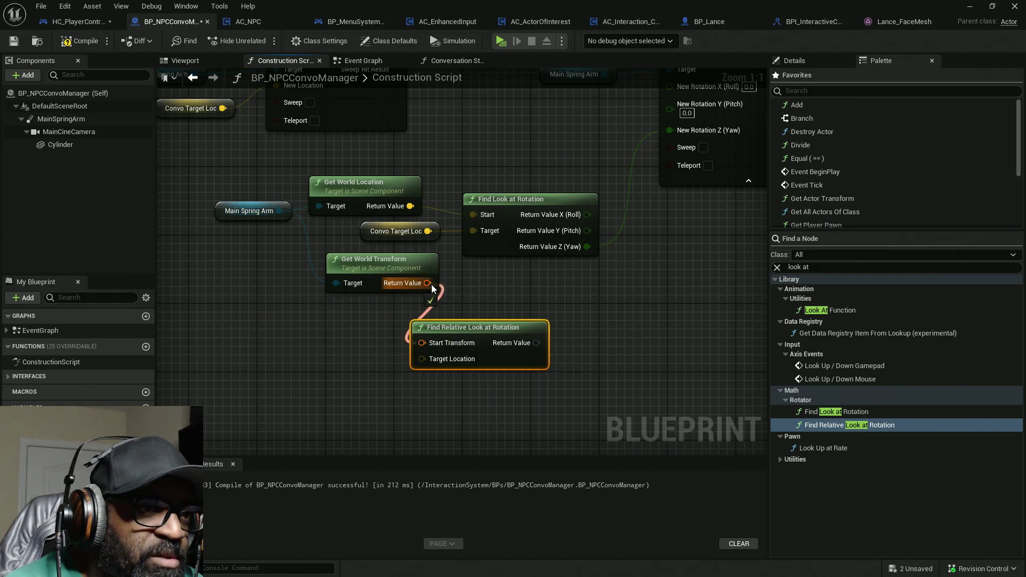
left_click_drag(485, 314, 415, 325)
left_click_drag(351, 370, 357, 242)
Step: Split the relative rotation output and drive New Rotation Z (yaw) from it
right_click(462, 360)
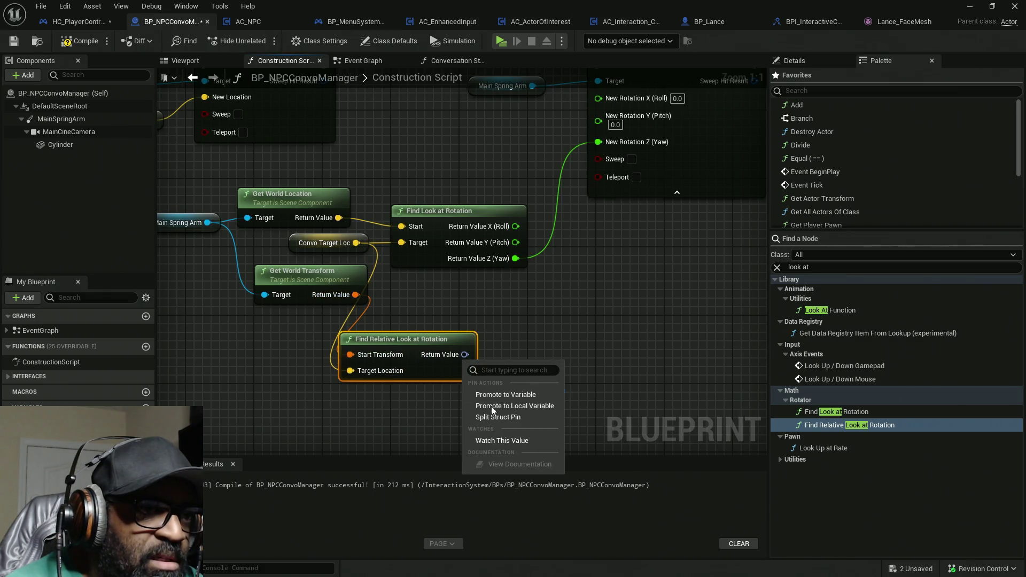
left_click(496, 418)
mouse_move(520, 259)
left_mouse_down()
mouse_move(495, 398)
mouse_move(492, 387)
left_mouse_up()
mouse_move(319, 255)
left_mouse_down()
mouse_move(380, 236)
mouse_move(365, 258)
left_mouse_up()
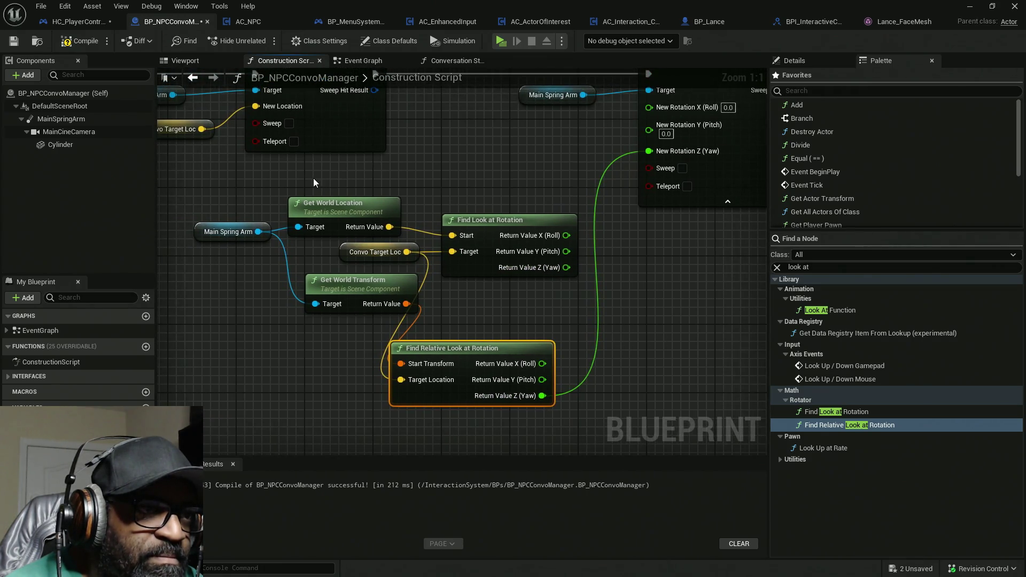
Step: Tidy the graph, lining Get World Transform and Find Relative Look at Rotation up beside Main Spring Arm
mouse_move(335, 177)
left_mouse_down()
mouse_move(481, 230)
mouse_move(478, 180)
mouse_move(450, 296)
mouse_move(381, 426)
left_mouse_up()
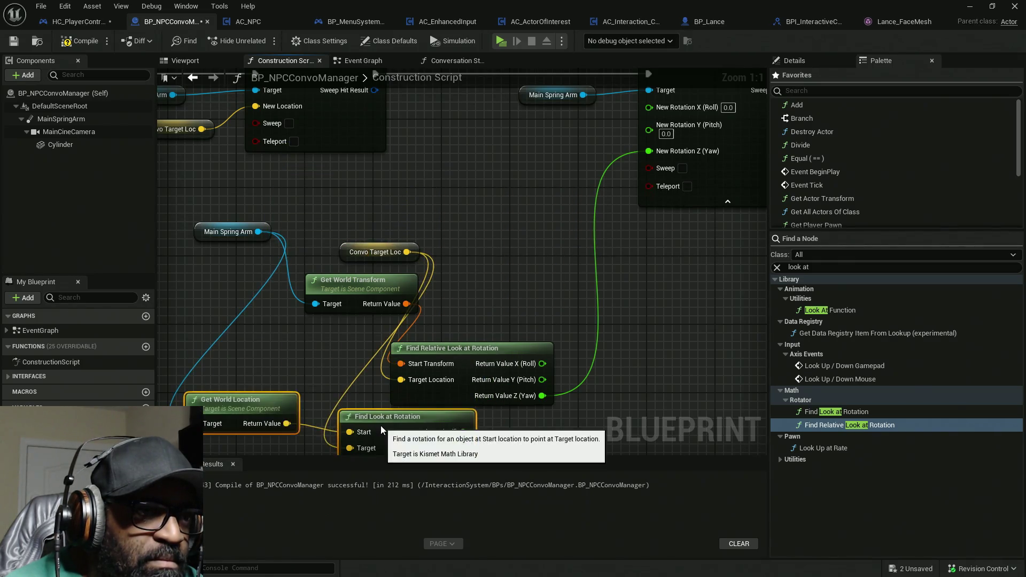
mouse_move(485, 357)
left_mouse_down()
mouse_move(515, 214)
mouse_move(527, 207)
mouse_move(537, 224)
left_mouse_up()
mouse_move(371, 287)
left_mouse_down()
mouse_move(383, 196)
mouse_move(381, 211)
left_mouse_up()
left_click_drag(206, 230, 223, 221)
left_click_drag(562, 180, 356, 225)
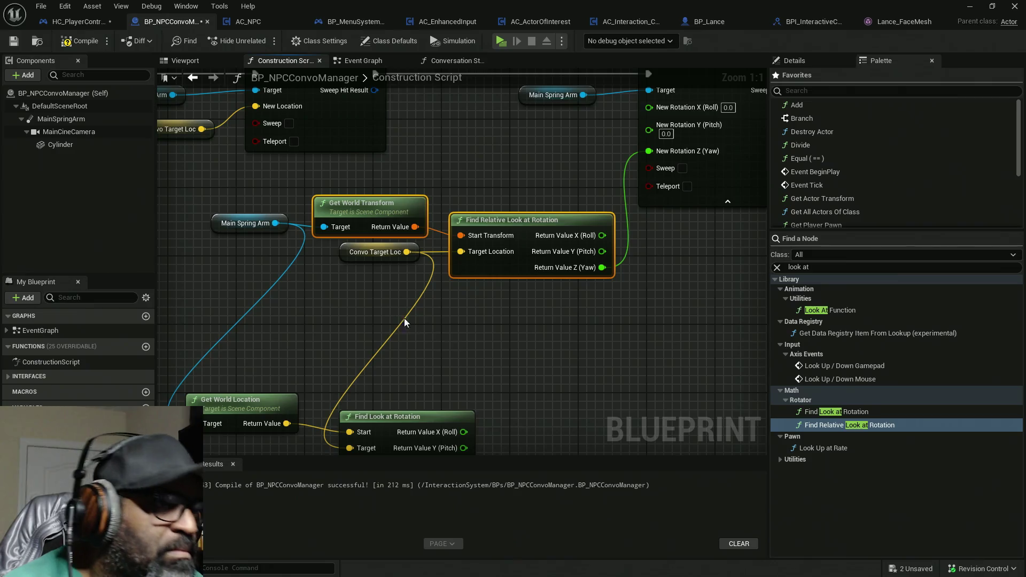
Step: Check the Set World Location and Rotation nodes and recompile BP_NPCConvoManager
scroll(246, 249, "down", 1)
scroll(247, 253, "down", 2)
mouse_move(247, 253)
left_mouse_down()
mouse_move(568, 278)
mouse_move(477, 277)
mouse_move(660, 276)
left_mouse_up()
left_click_drag(473, 310, 570, 299)
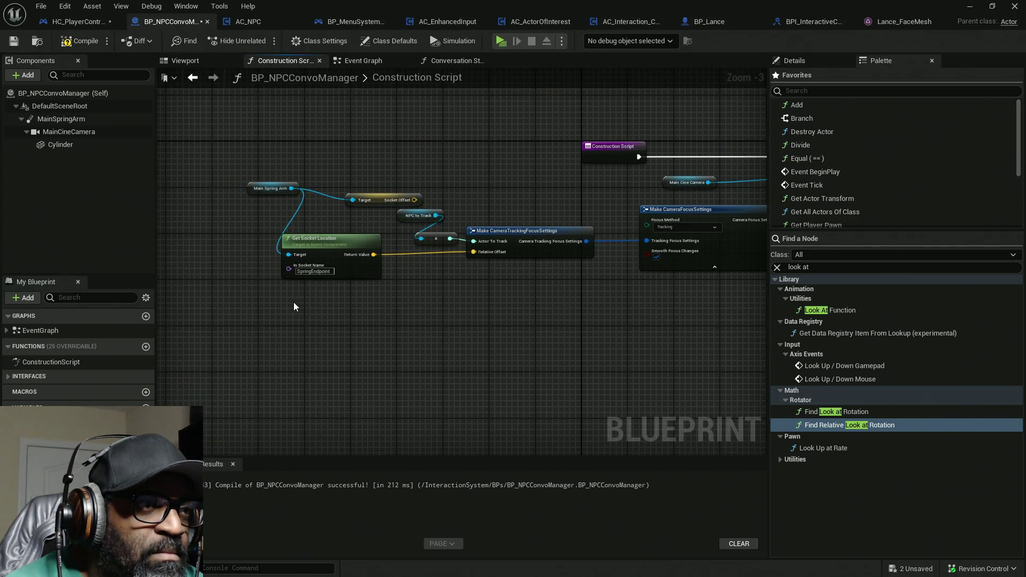
left_click_drag(341, 305, 268, 306)
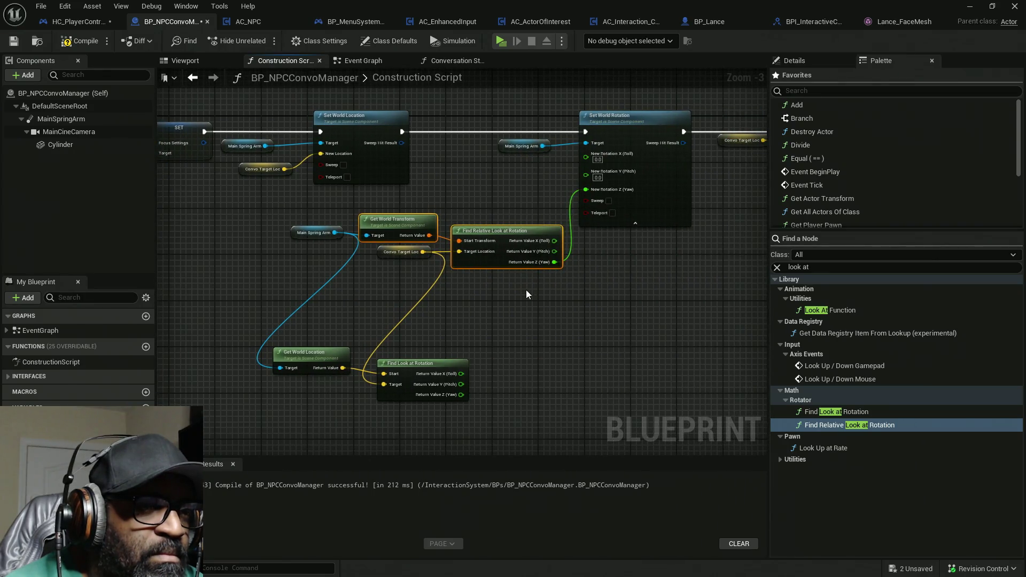
scroll(527, 296, "up", 1)
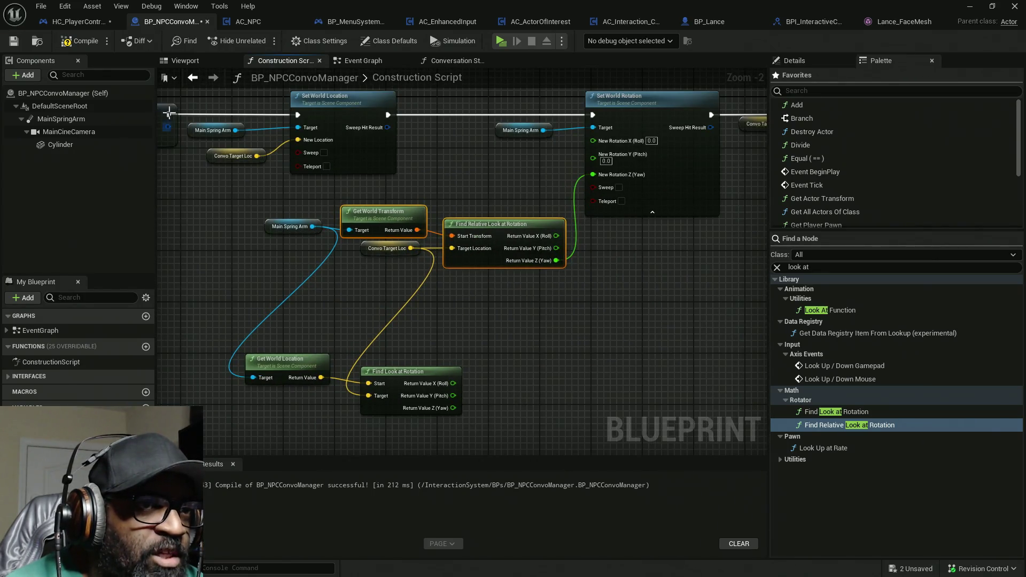
left_click(86, 43)
key("ctrl+shift+s")
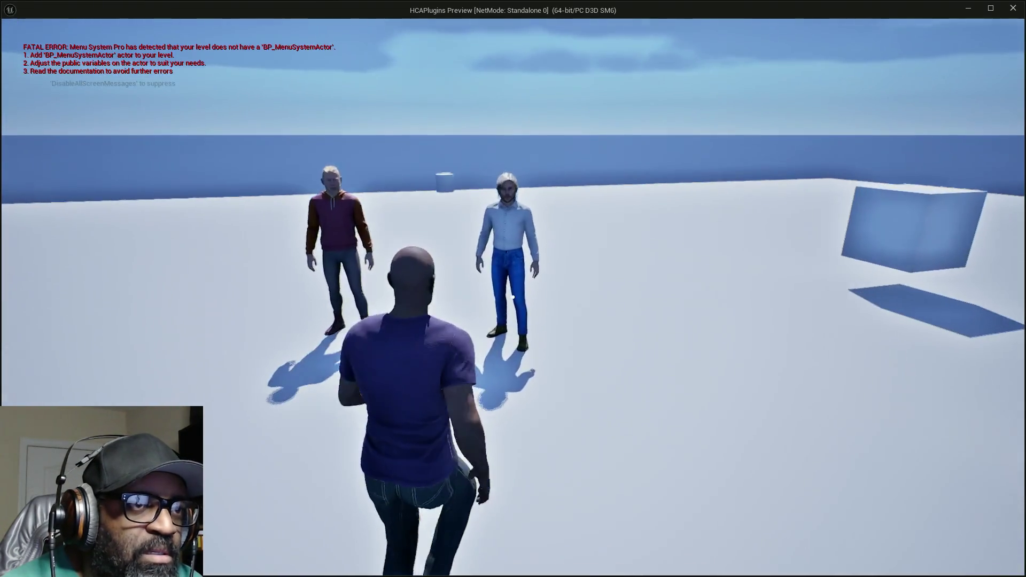
key("w")
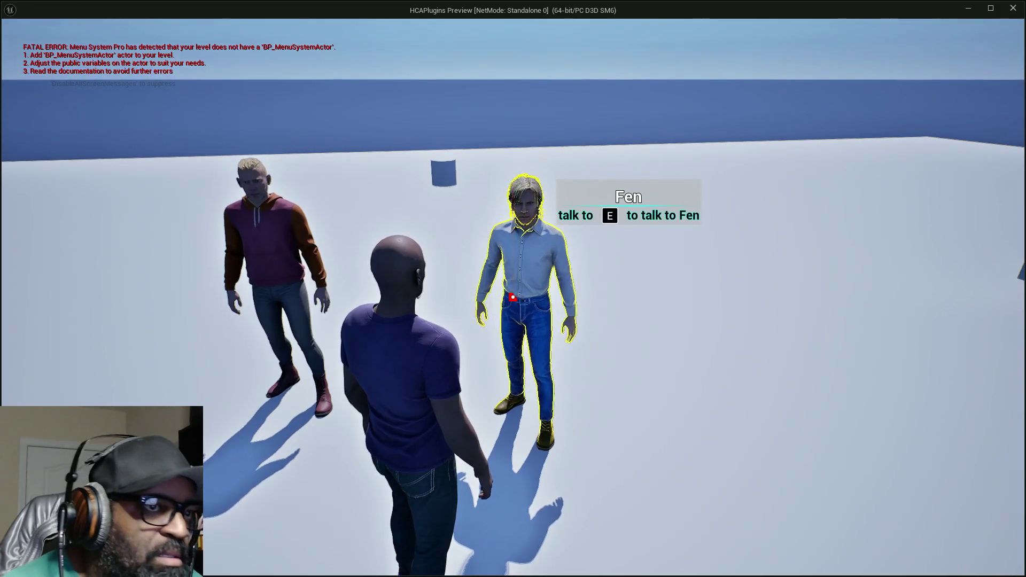
key("e")
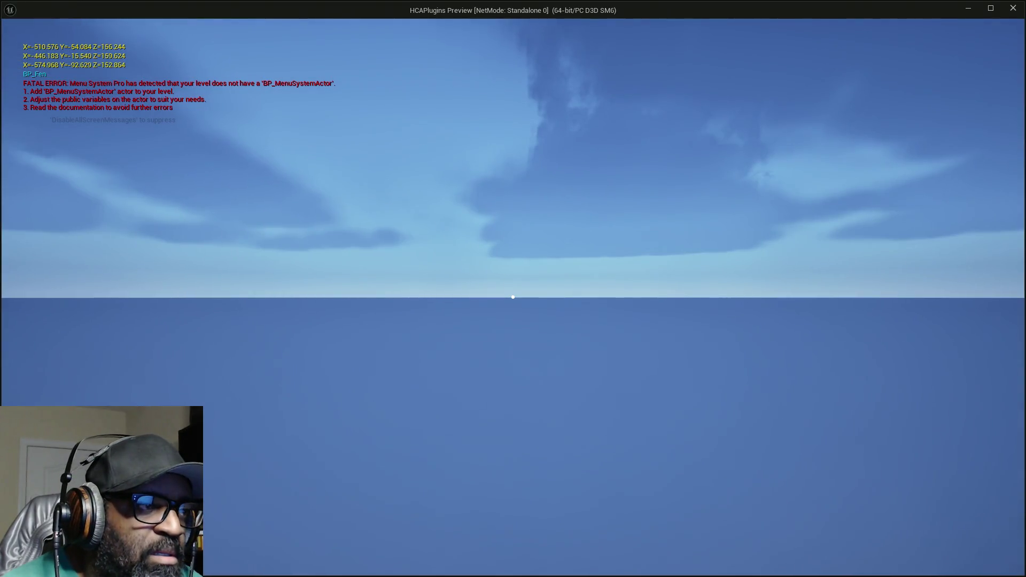
key("Escape")
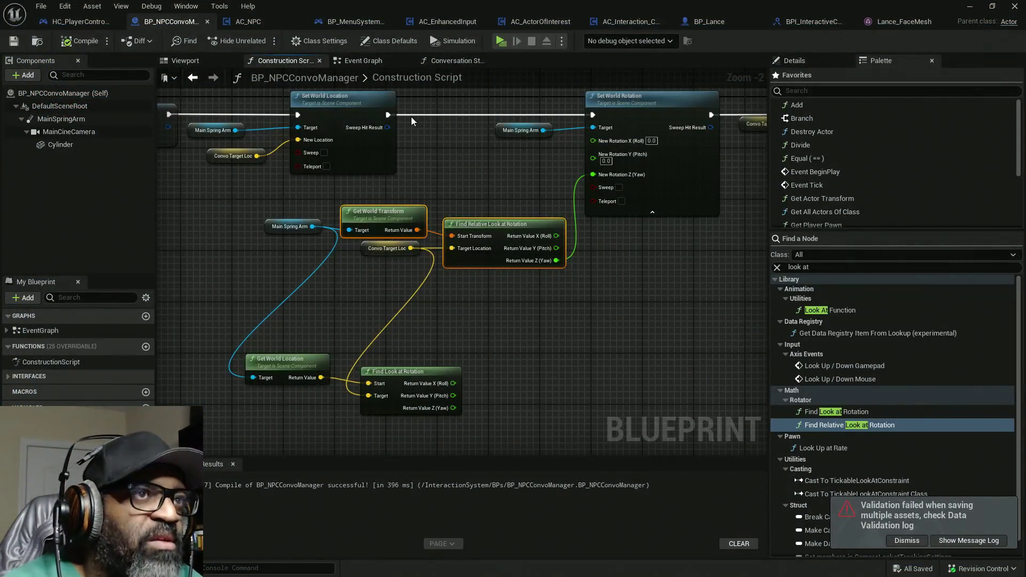
left_click(80, 22)
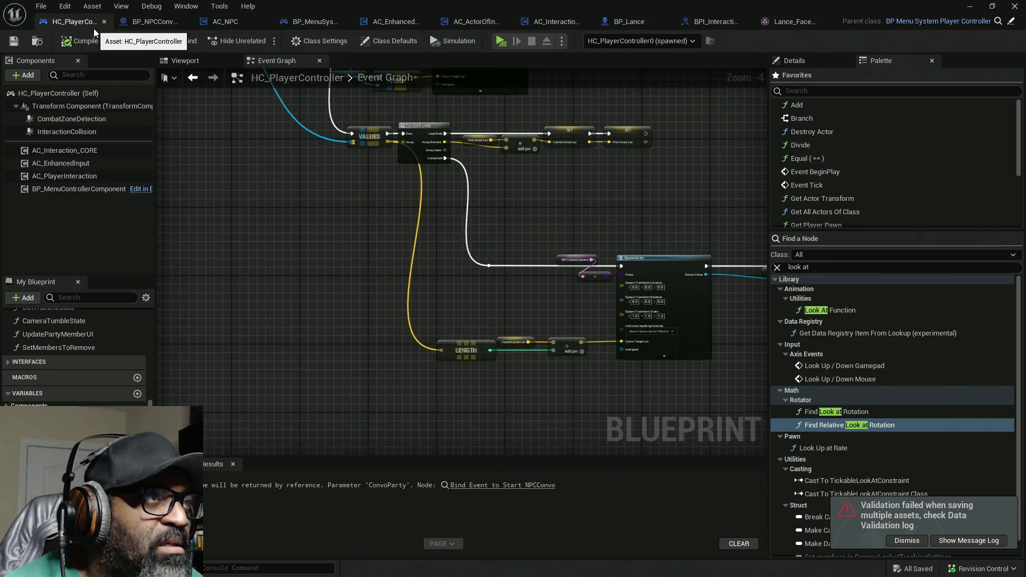
left_click(380, 214, "alt")
left_click(83, 47)
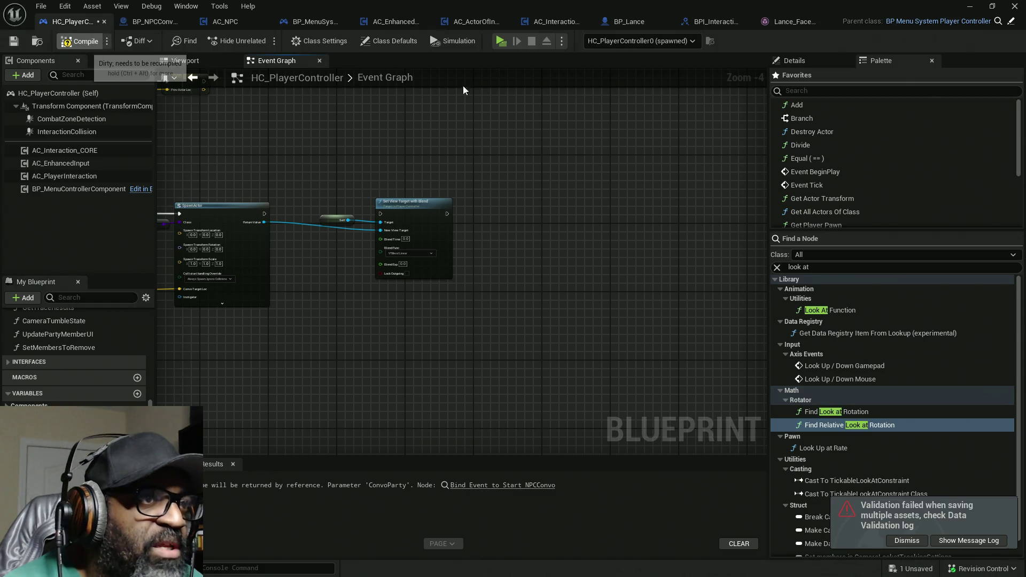
left_click(501, 46)
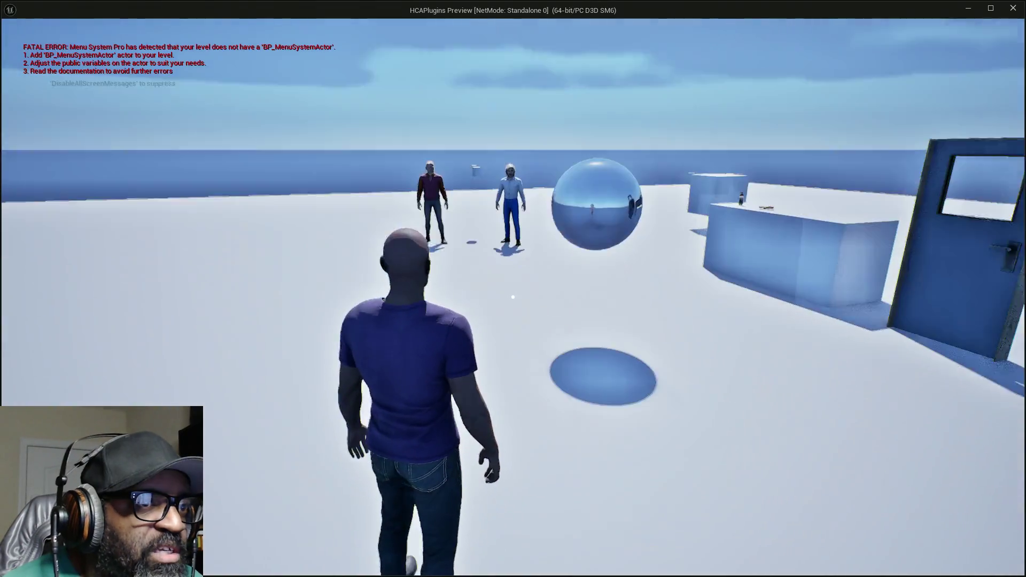
key("w")
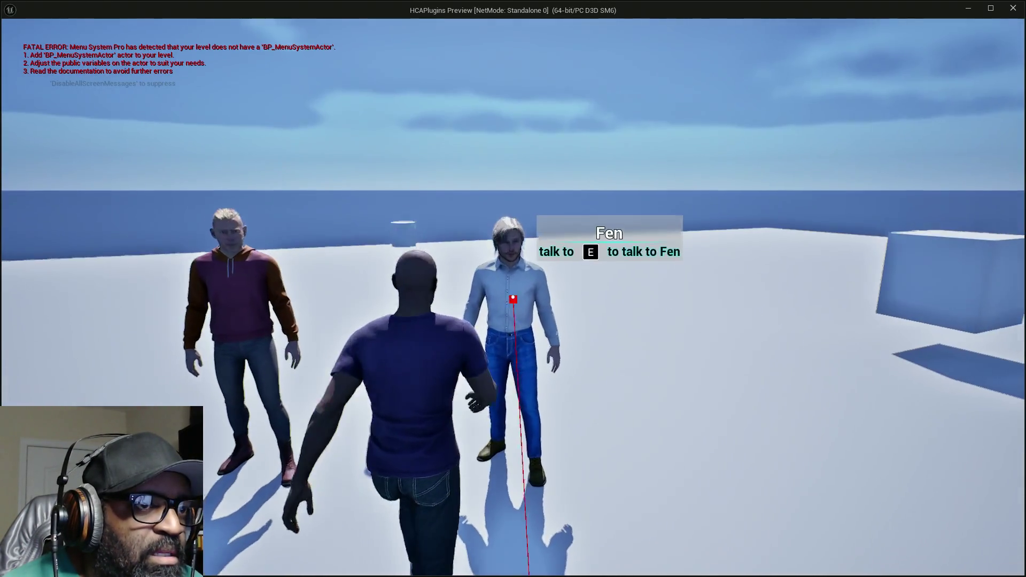
mouse_move(513, 296)
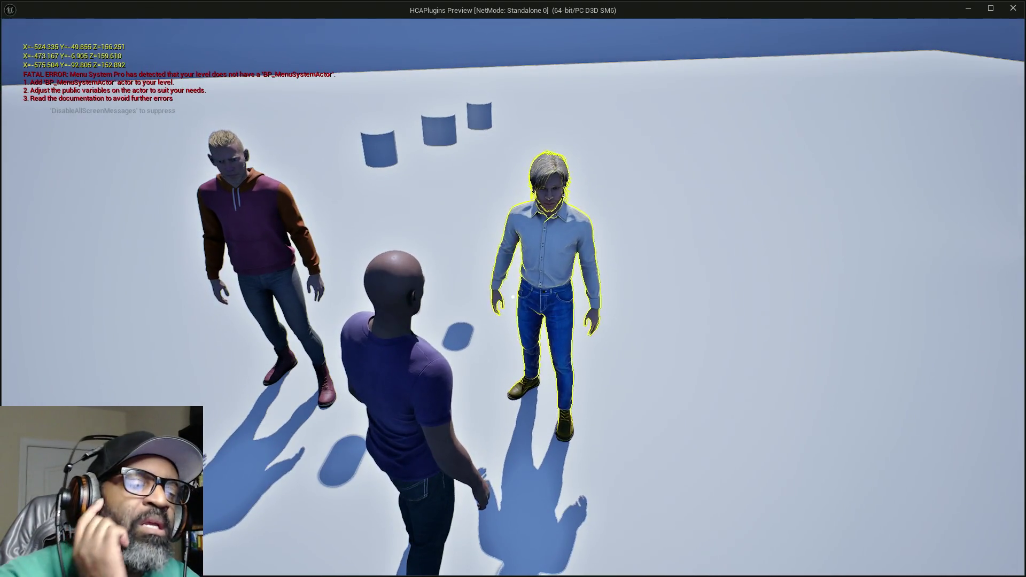
key("shift+F1")
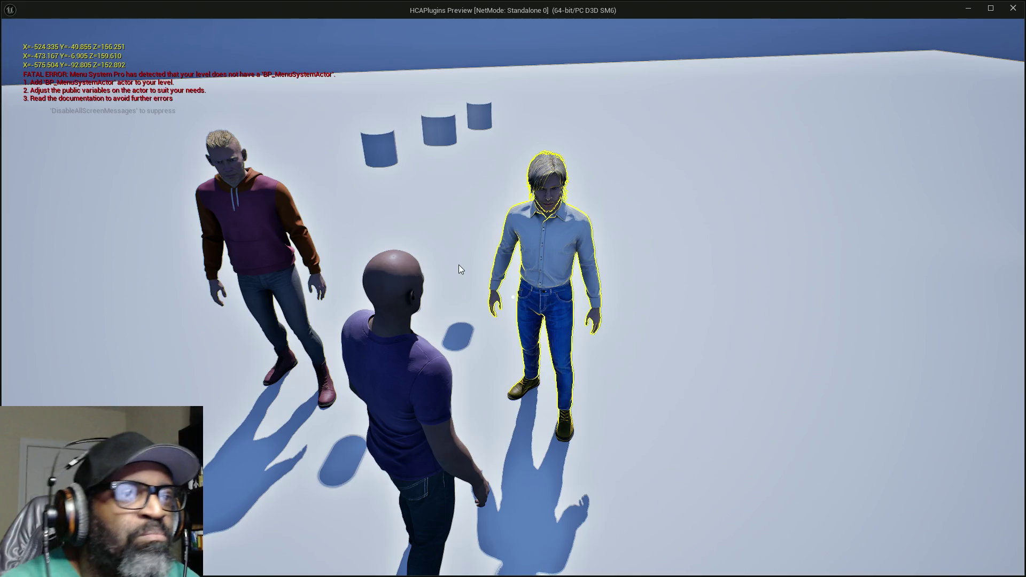
key("Escape")
left_click(833, 266)
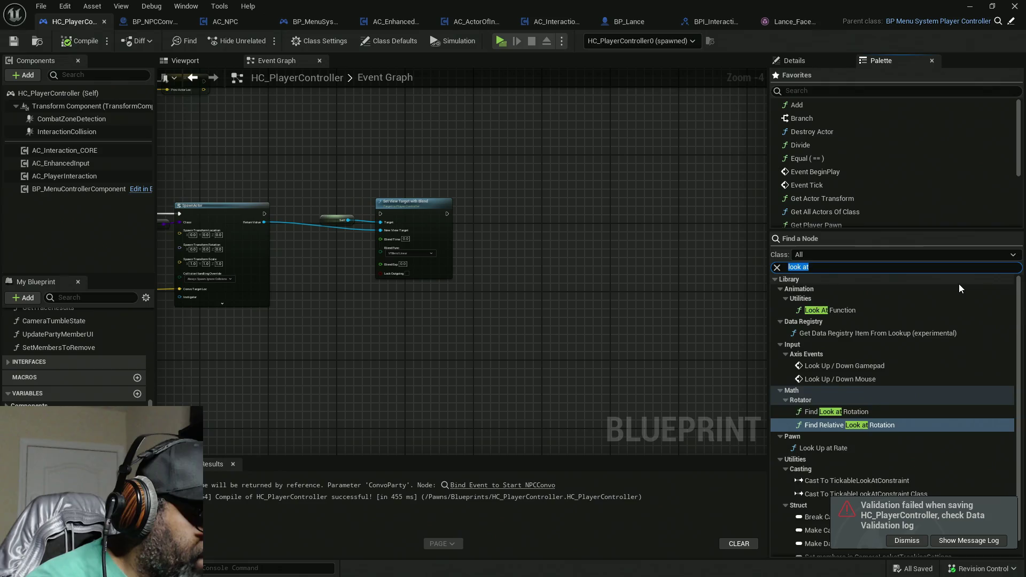
Step: Search HC_PlayerController's Palette for 'dot' and browse the results
type("dot")
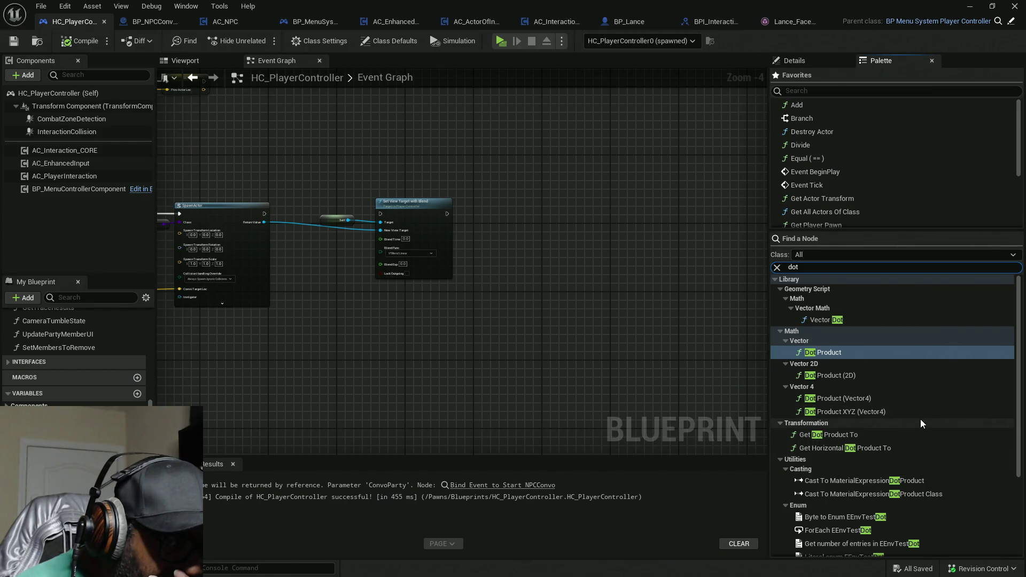
scroll(914, 400, "down", 5)
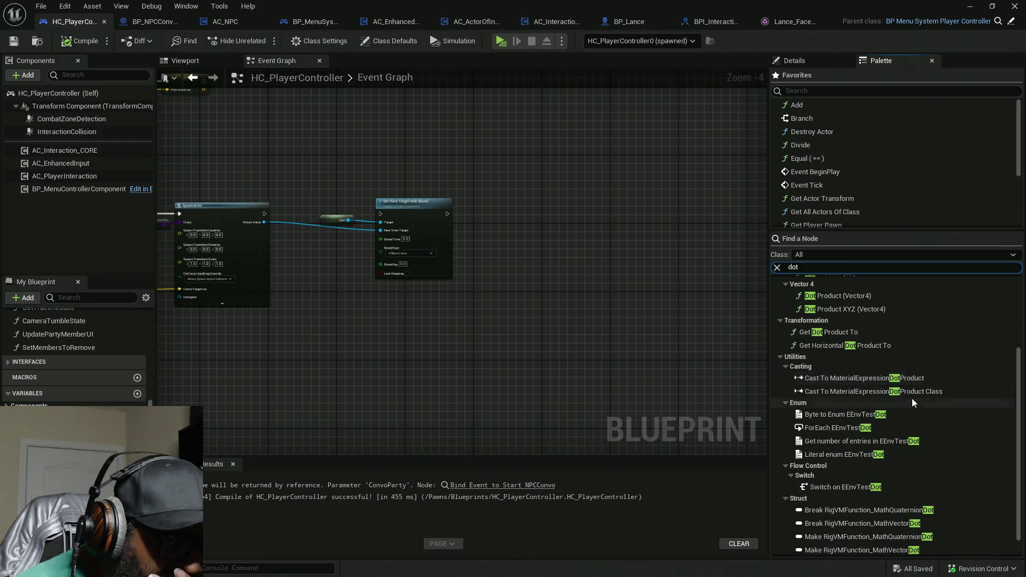
scroll(912, 397, "up", 5)
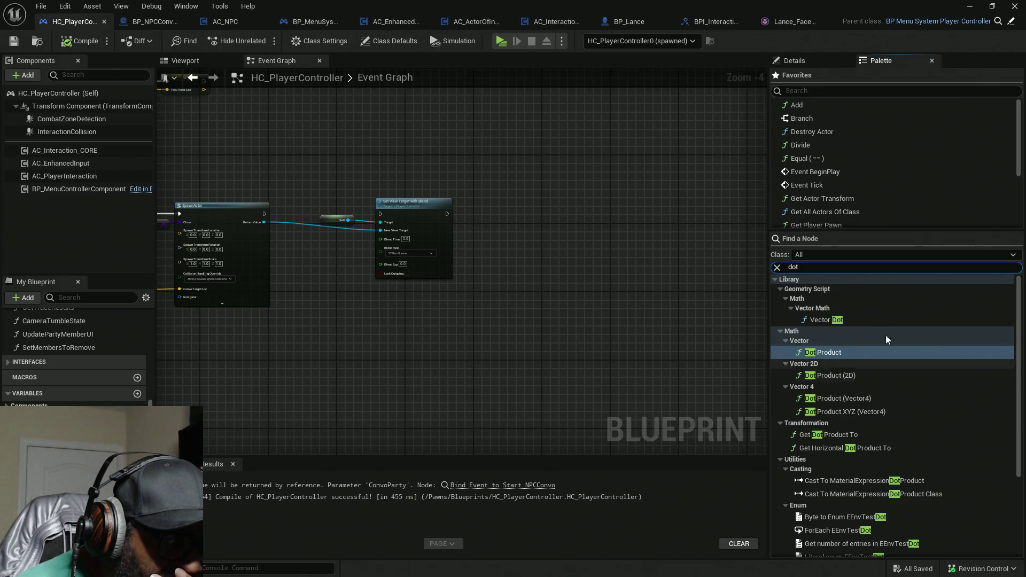
Step: Search 'rot', collapse the Geometry Script group, and scroll to Math > Conversions
left_click(831, 267)
type("rot")
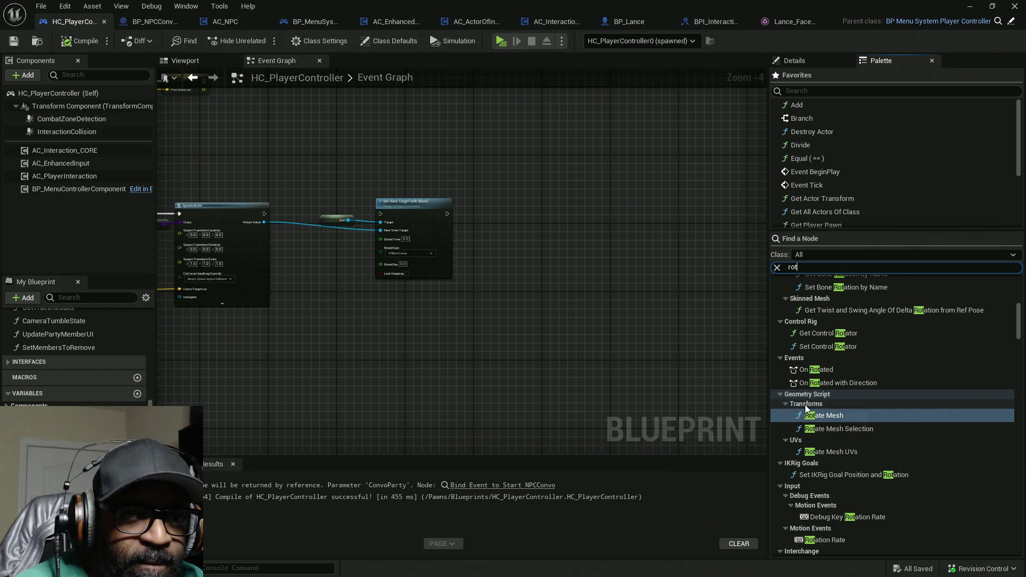
left_click(781, 394)
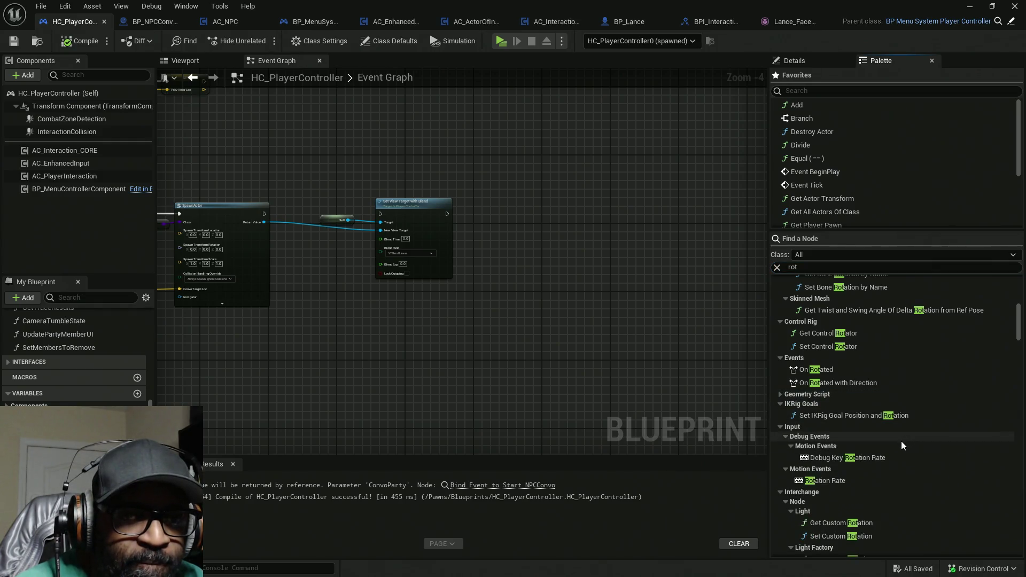
scroll(880, 441, "down", 3)
scroll(880, 440, "down", 7)
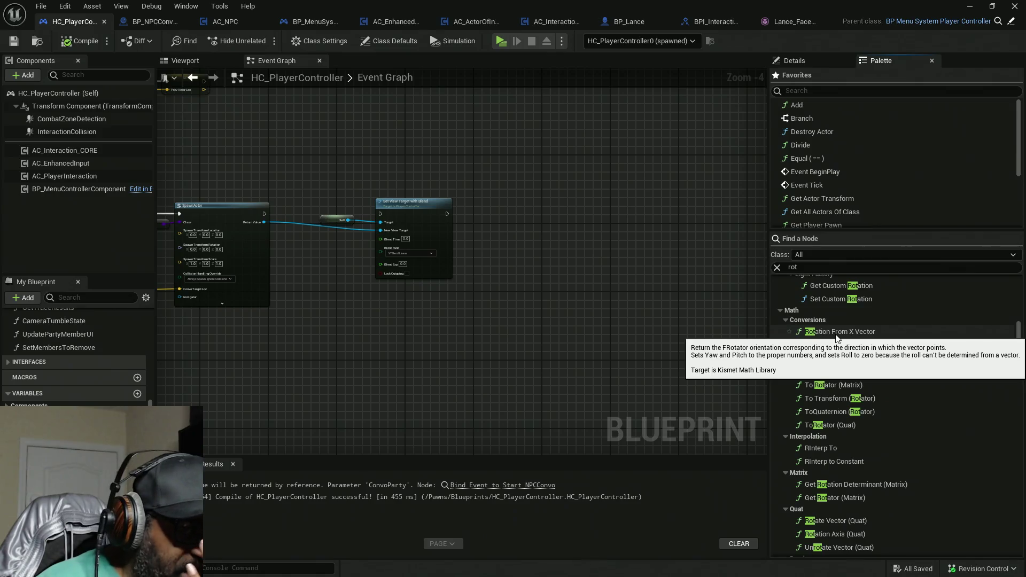
left_click(791, 21)
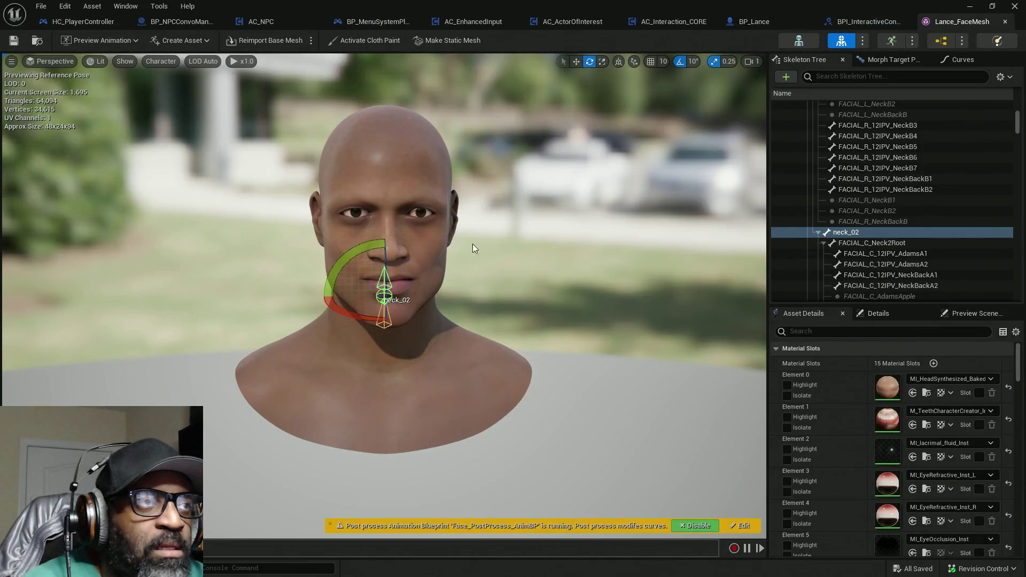
Step: Switch to the Translate tool and orbit Lance_FaceMesh to a profile view of the head
left_click(577, 61)
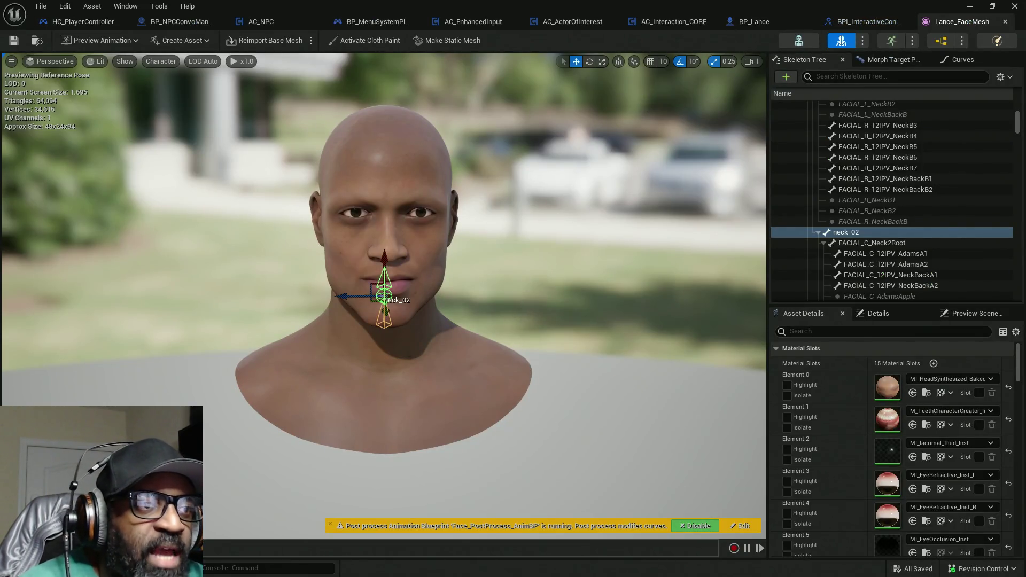
mouse_move(416, 327)
left_mouse_down()
mouse_move(342, 320)
mouse_move(416, 326)
left_mouse_up()
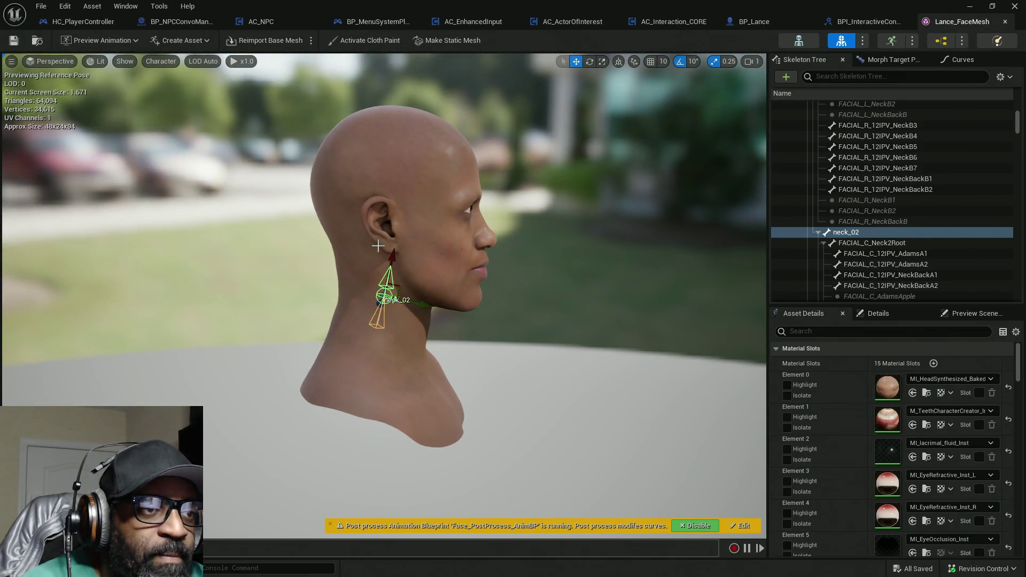
Step: Back in BP_NPCConvoManager's Construction Script, search the Palette for 'rot'
left_click(188, 26)
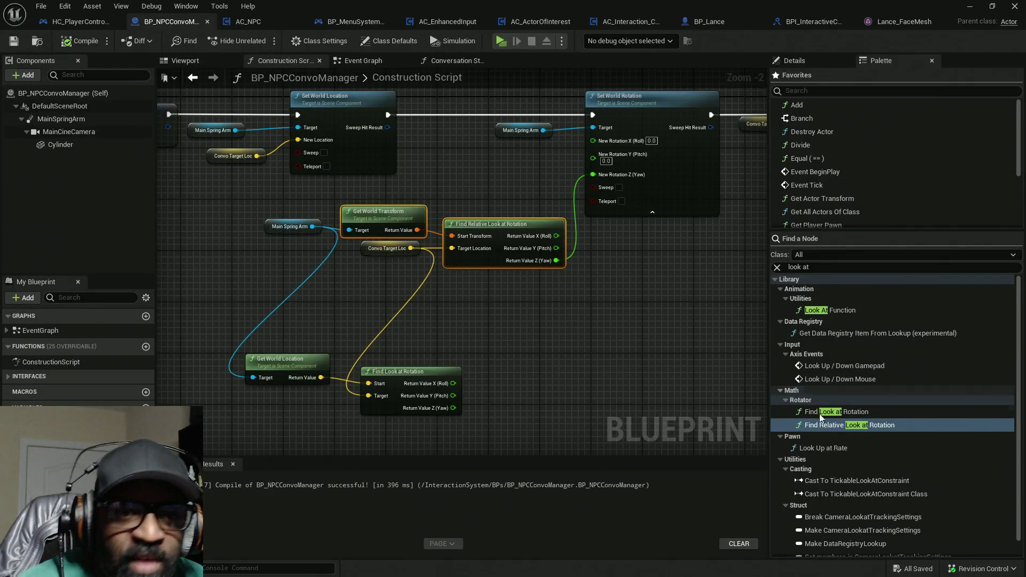
left_click(79, 21)
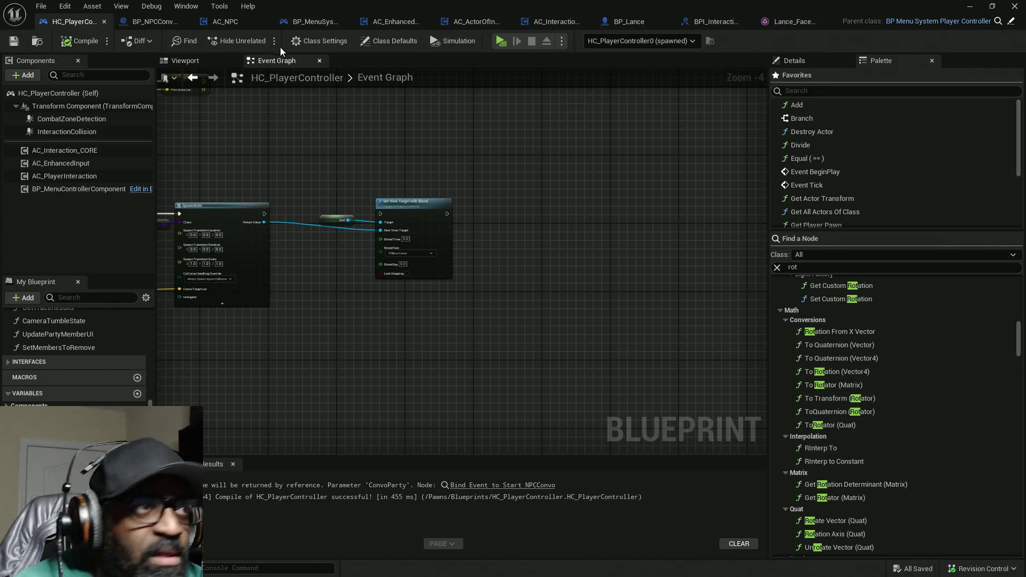
left_click(152, 20)
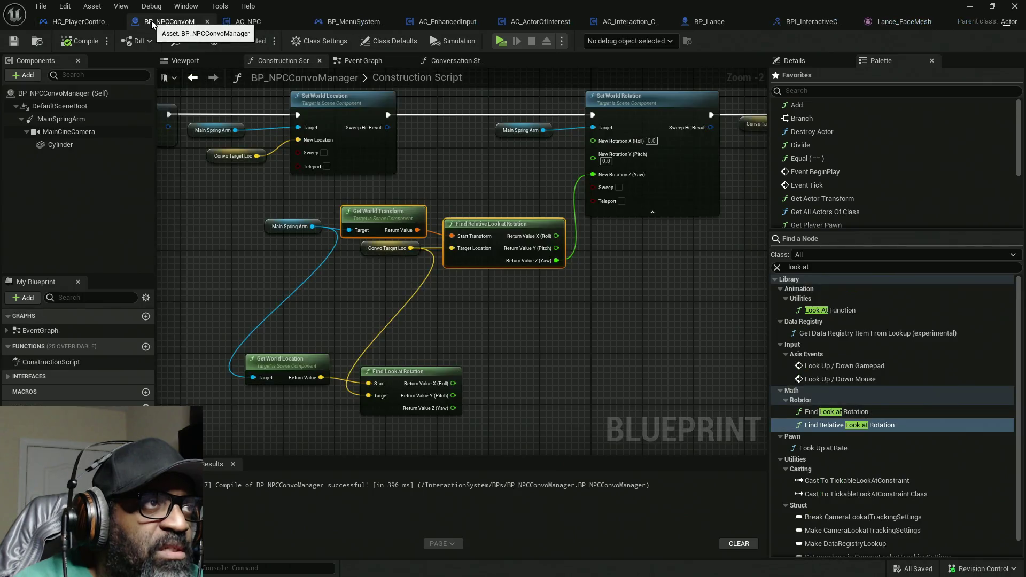
left_click(861, 266)
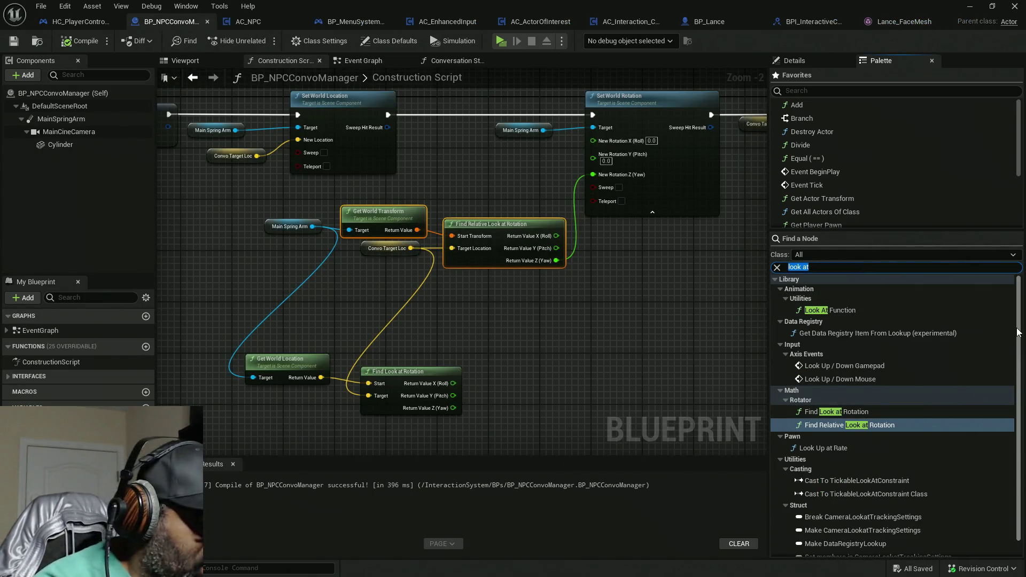
type("rot")
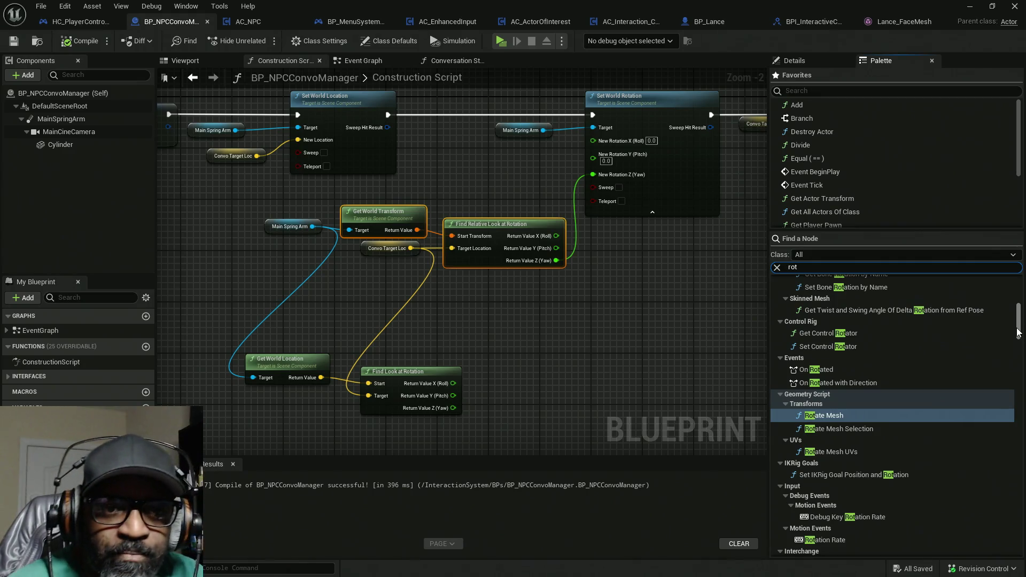
Step: Drag Rotation From X Vector from Math > Conversions into the Construction Script graph
scroll(833, 451, "down", 5)
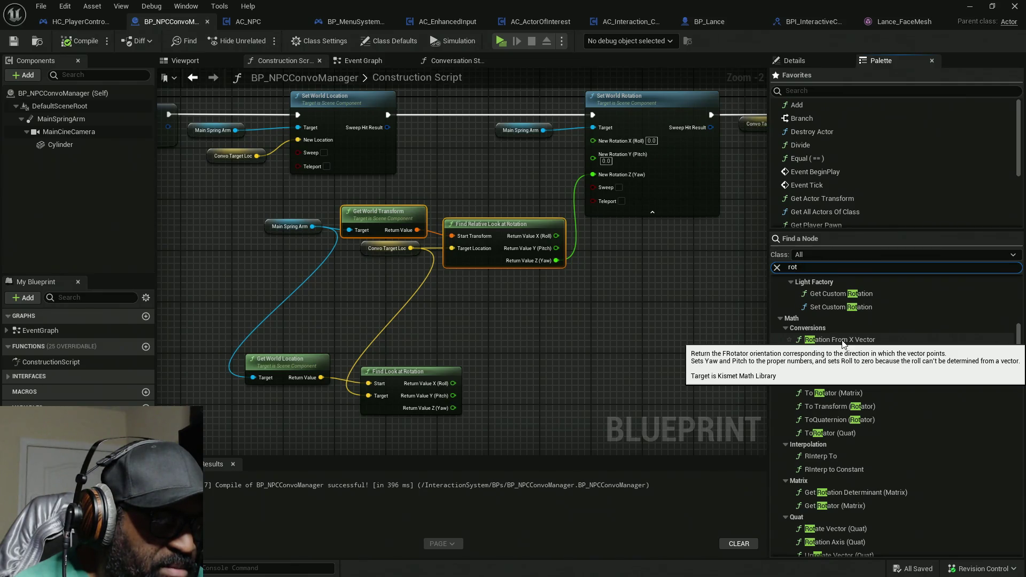
left_click_drag(843, 341, 548, 343)
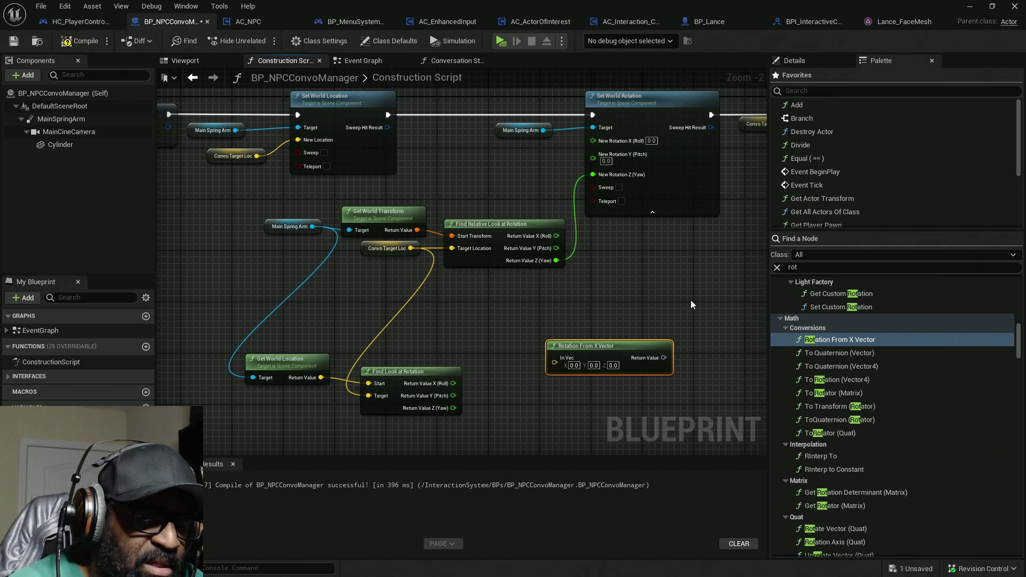
scroll(861, 380, "down", 5)
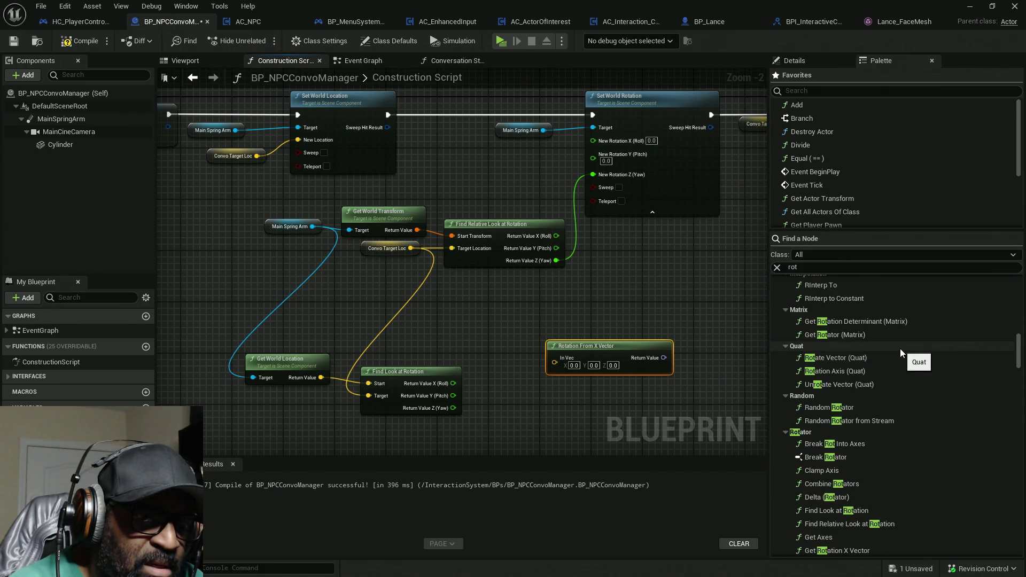
Step: Delete the Rotation From X Vector node and scroll through the Rotator results
scroll(900, 349, "down", 2)
scroll(900, 349, "down", 2)
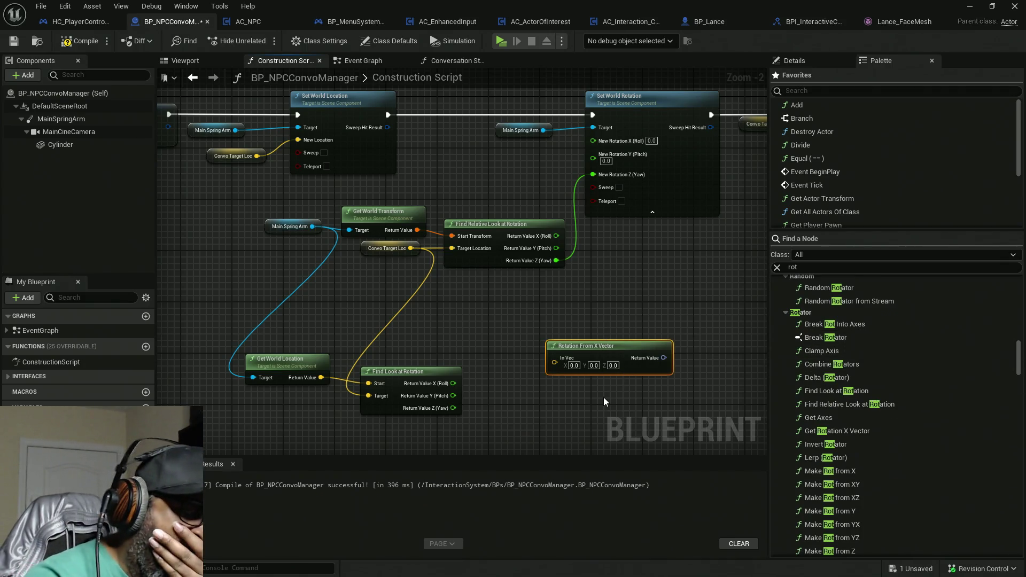
key("Delete")
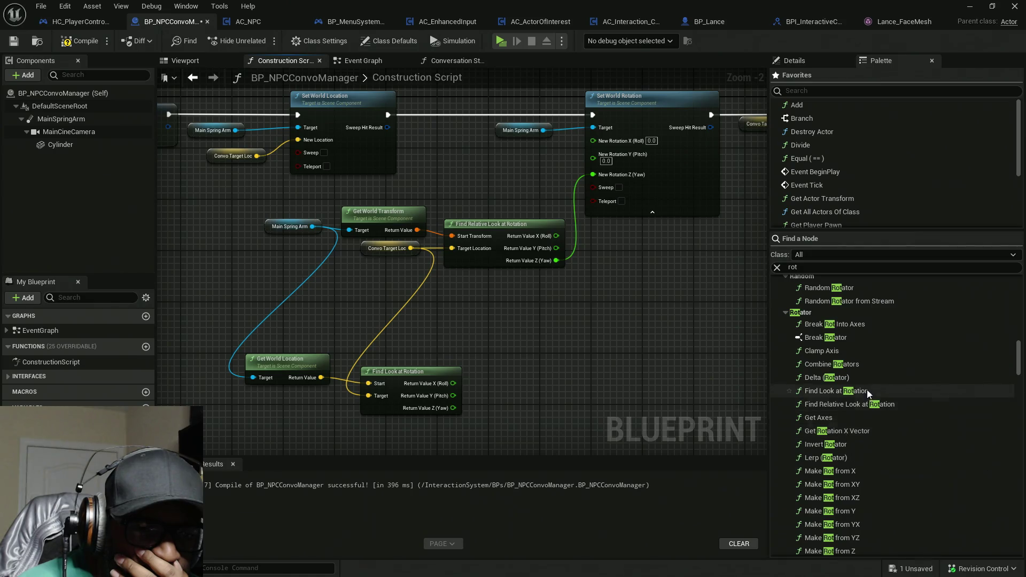
scroll(906, 368, "down", 4)
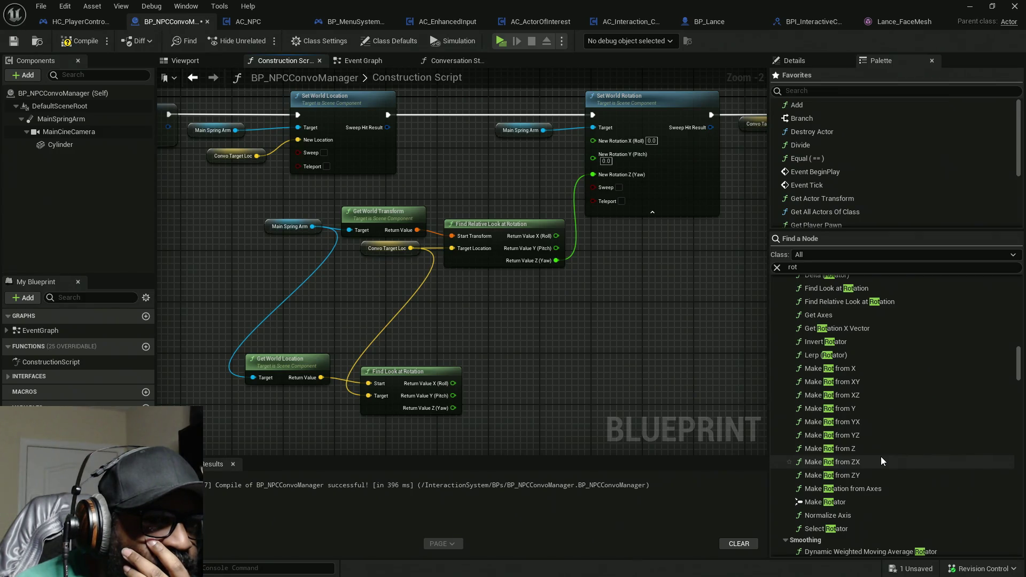
scroll(882, 457, "down", 5)
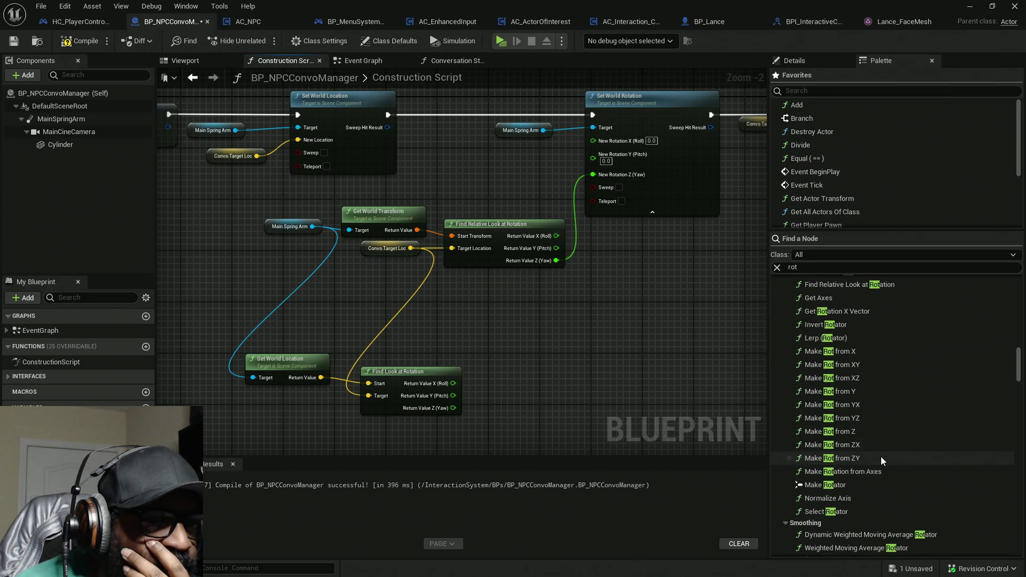
Step: Scroll the 'rot' results and collapse the PCG, Physics and Resonance Audio Room Effect Settings groups
scroll(881, 457, "down", 7)
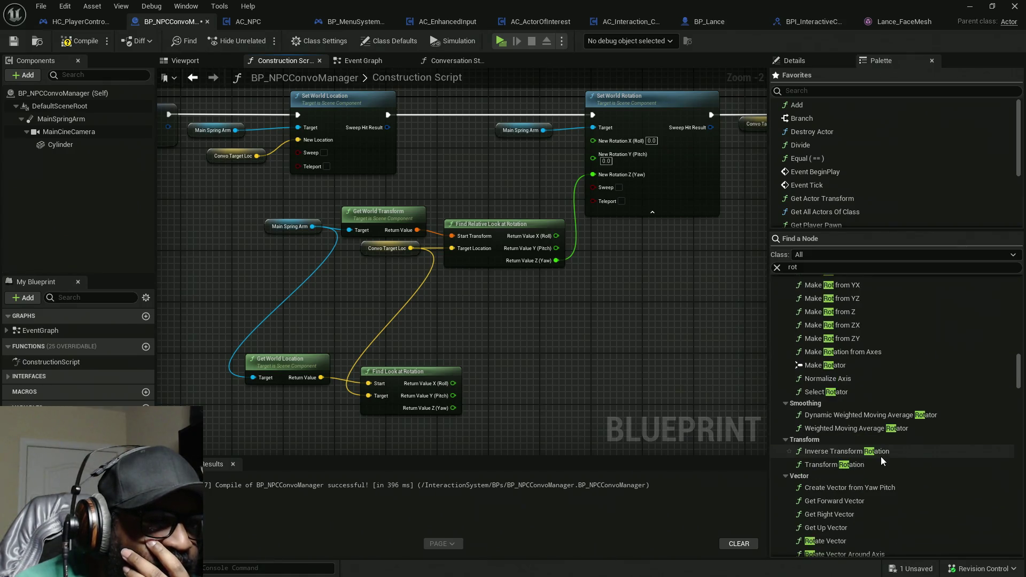
scroll(881, 461, "down", 1)
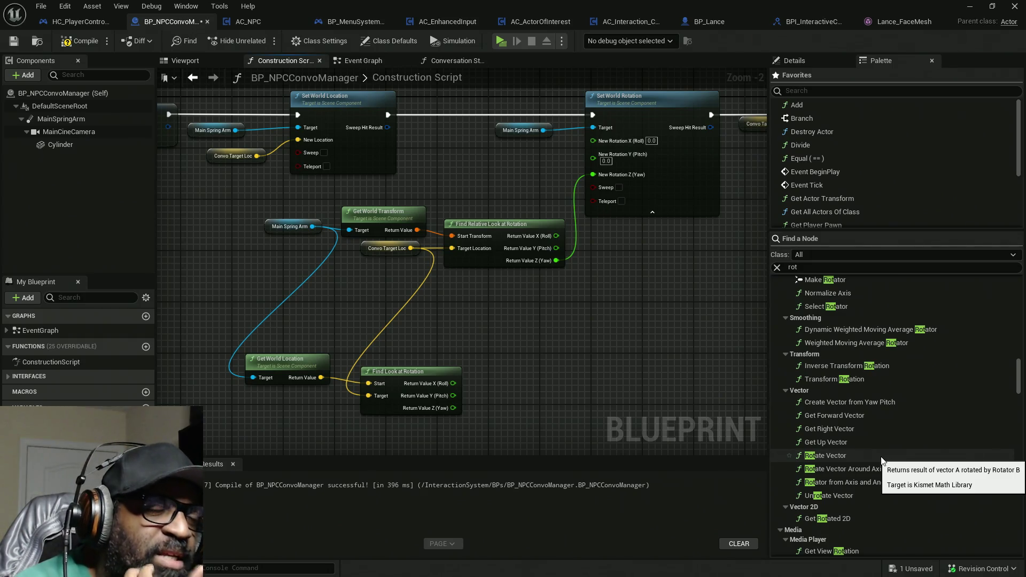
scroll(881, 411, "down", 1)
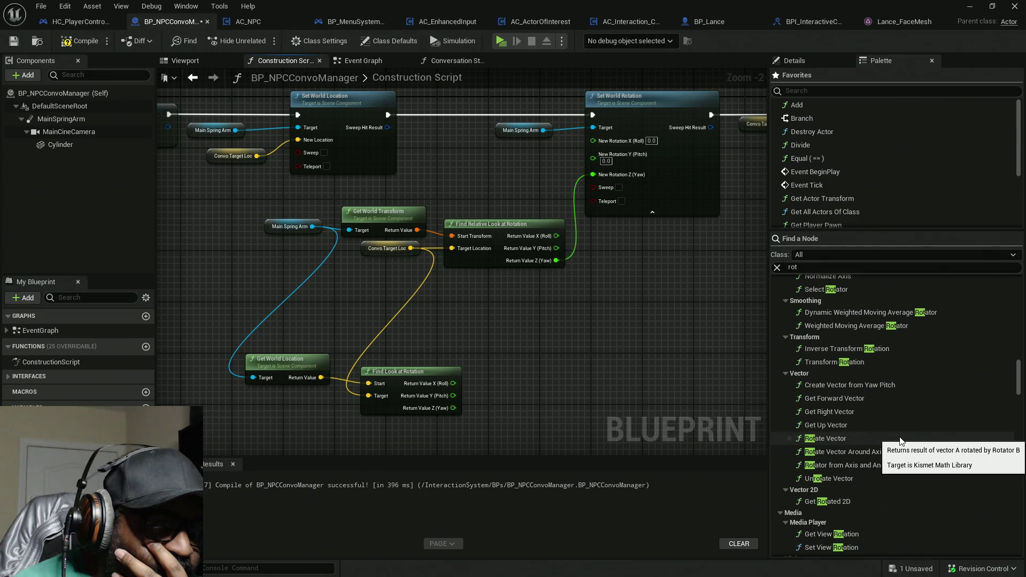
scroll(900, 437, "down", 3)
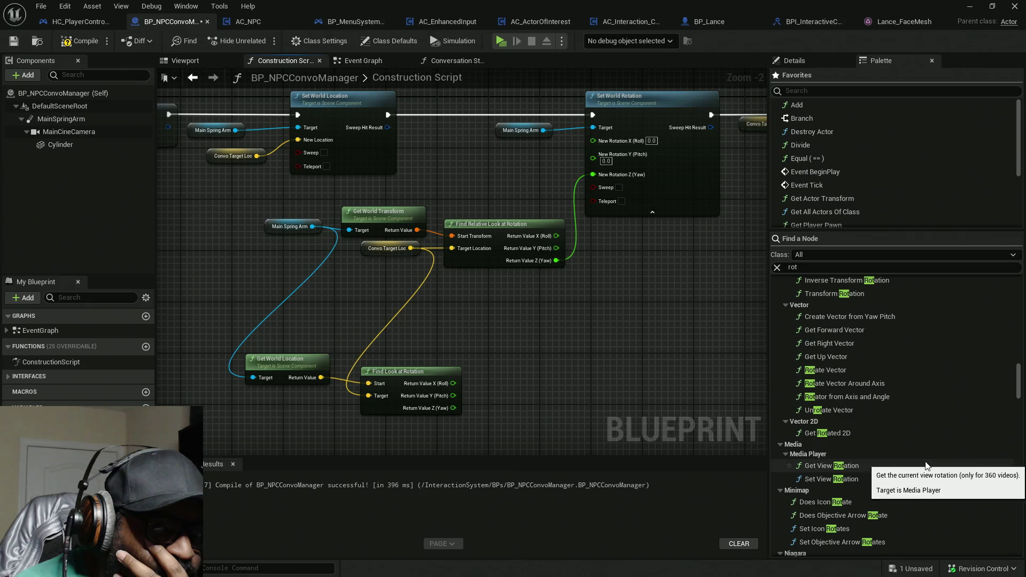
scroll(924, 428, "down", 8)
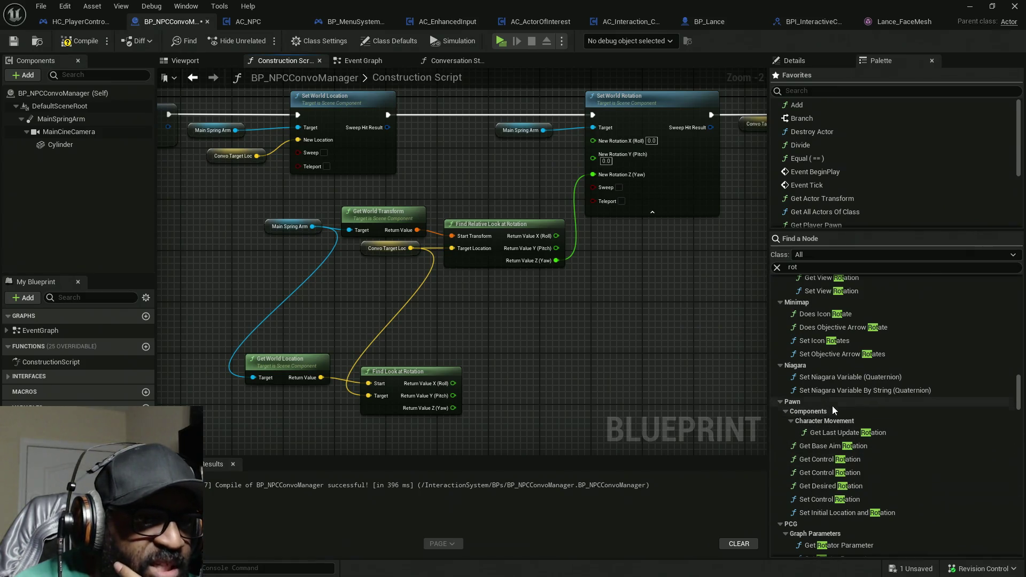
scroll(843, 411, "down", 3)
scroll(839, 409, "down", 2)
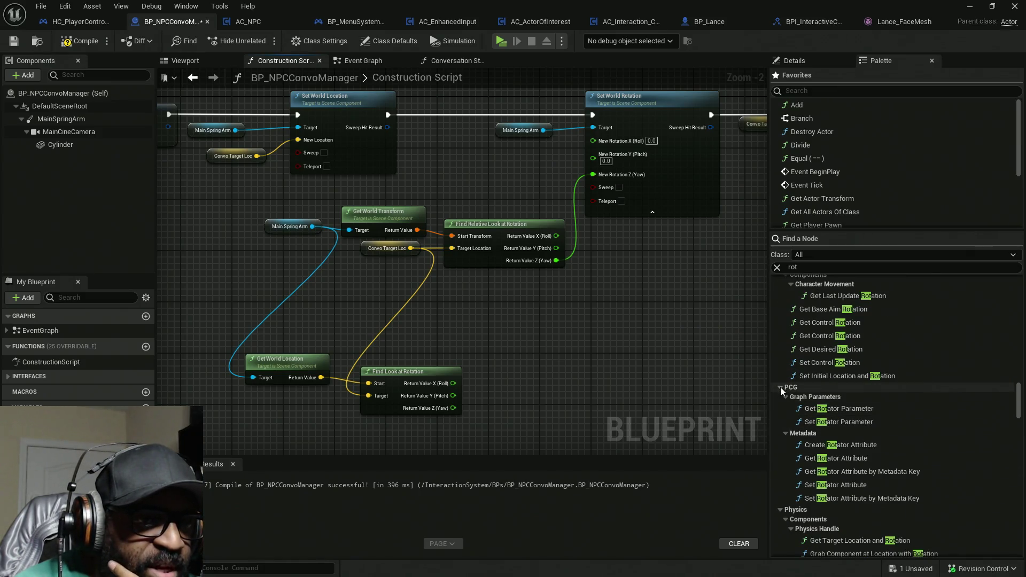
left_click(781, 387)
left_click(781, 397)
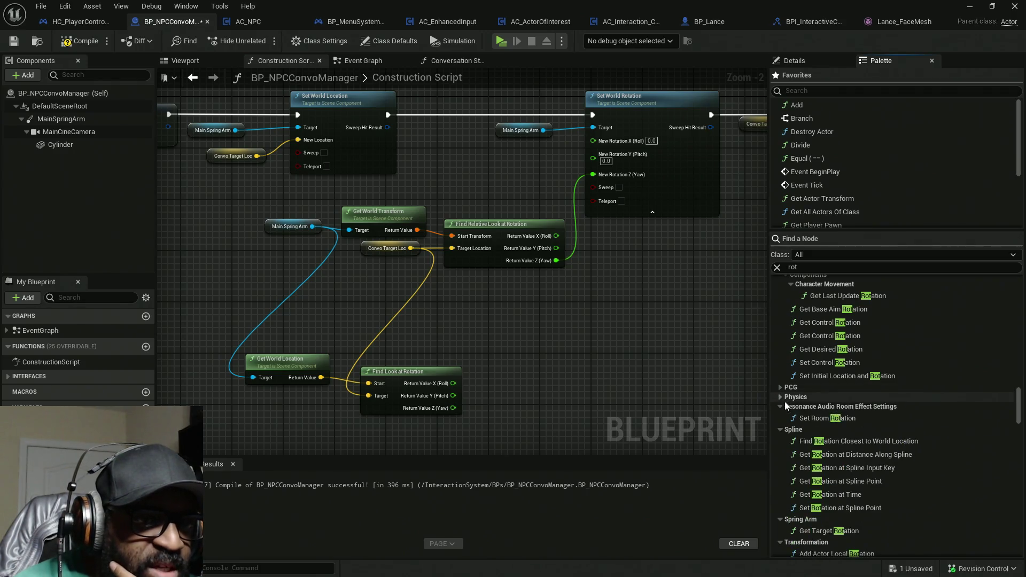
left_click(781, 407)
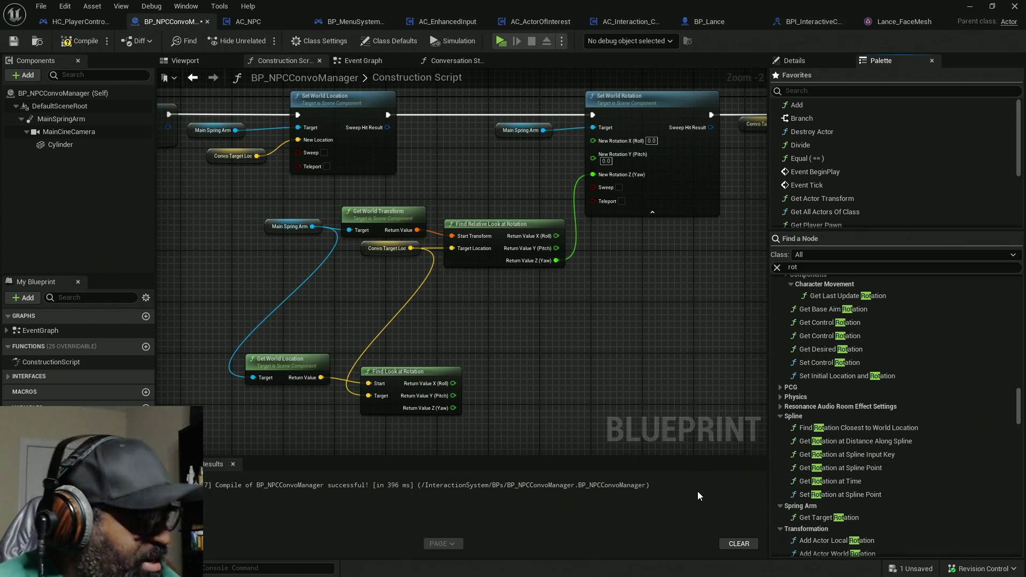
key("super")
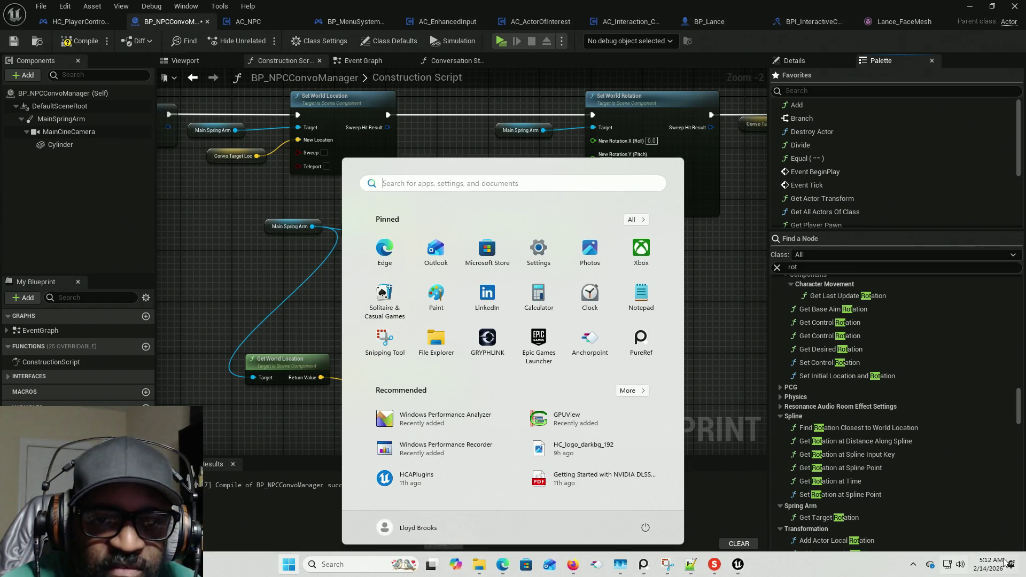
key("super")
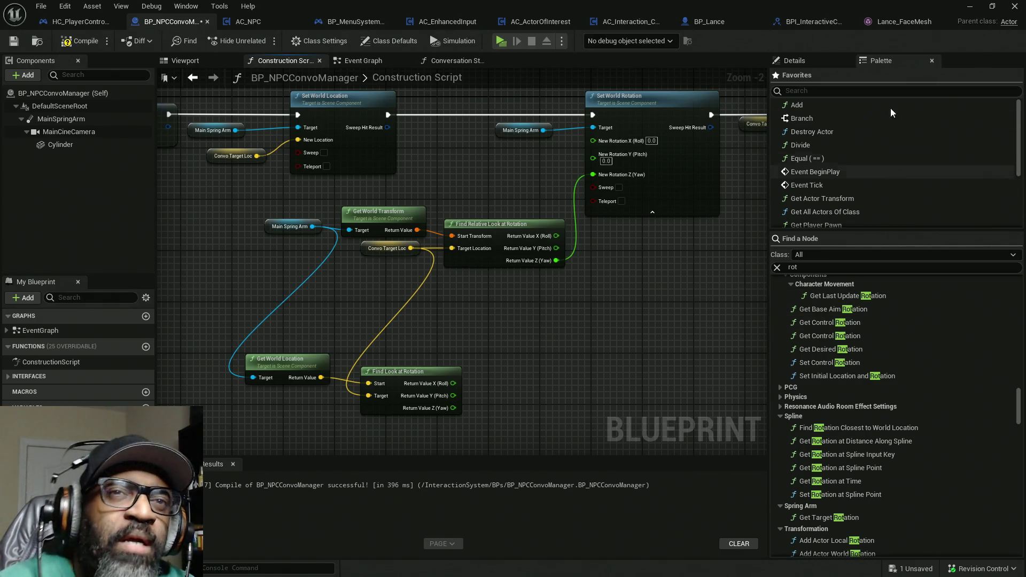
left_click(887, 21)
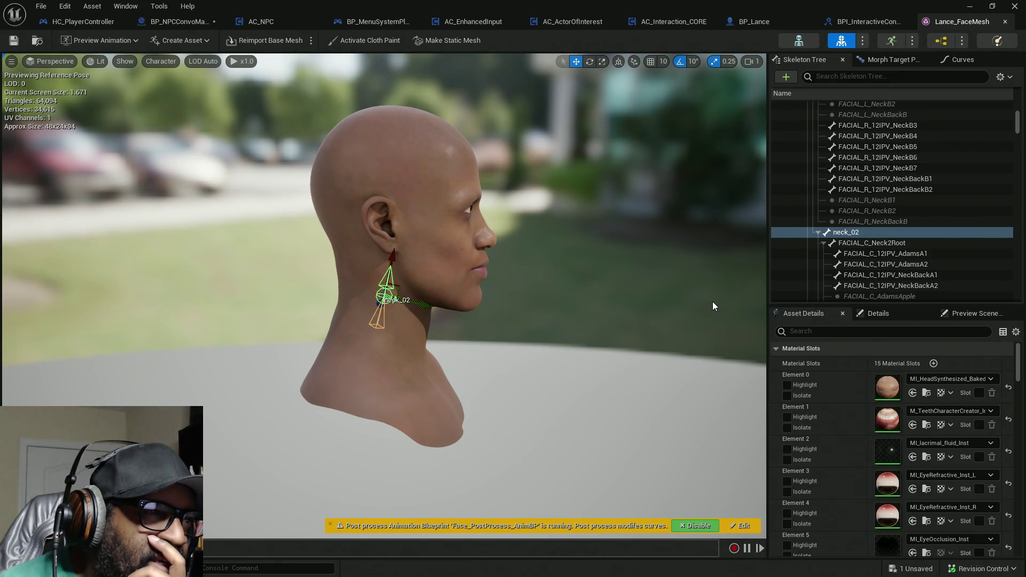
Step: Recompile BP_NPCConvoManager and inspect MainSpringArm and Self in its Viewport
left_click(176, 21)
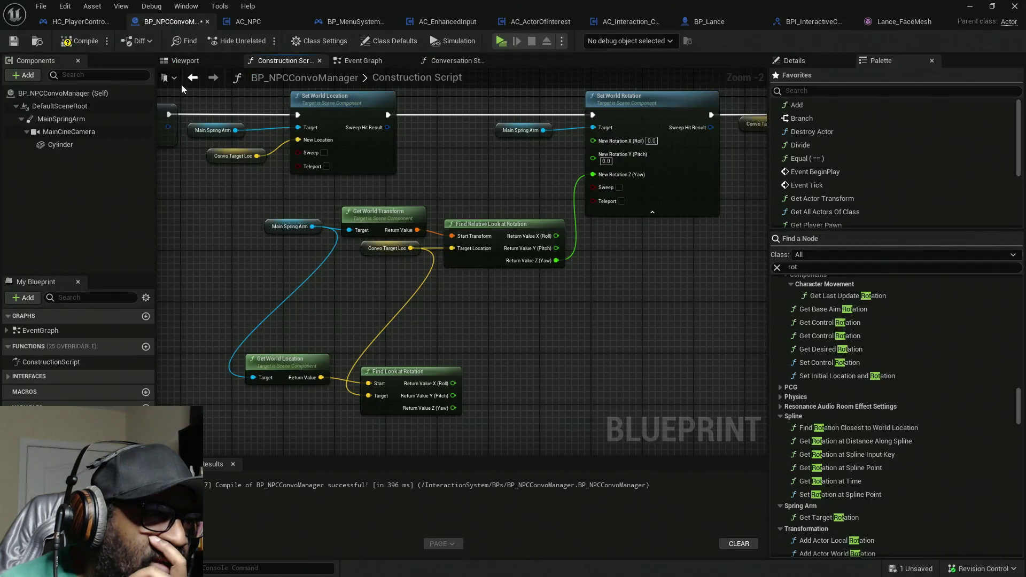
left_click(80, 42)
left_click(196, 62)
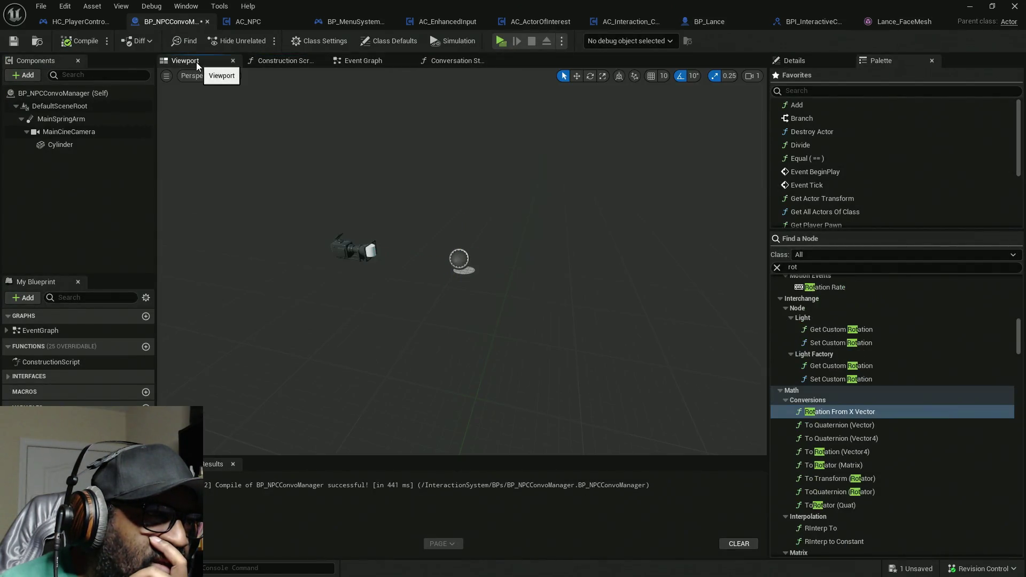
left_click(50, 118)
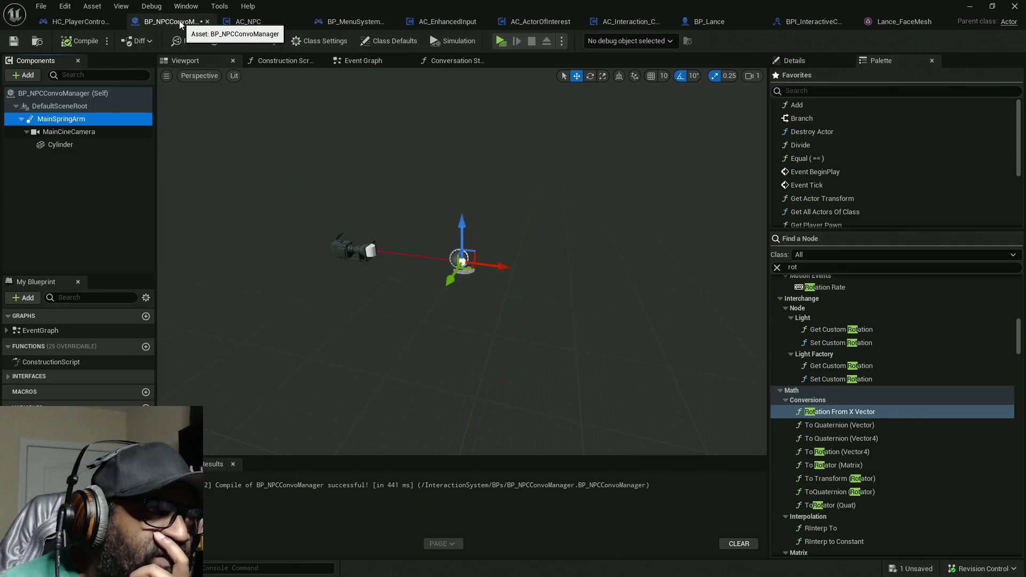
left_click(79, 96)
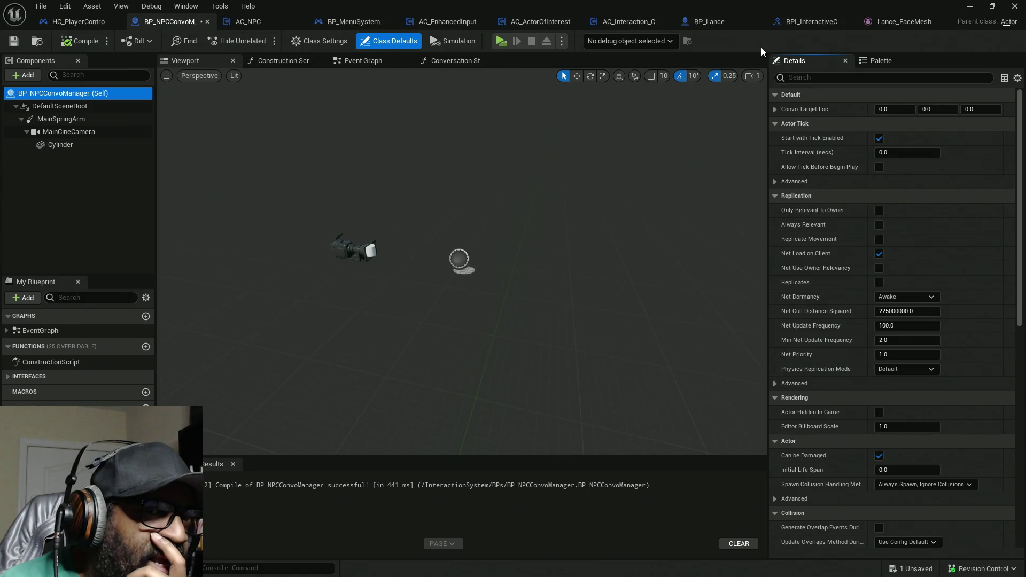
left_click(888, 25)
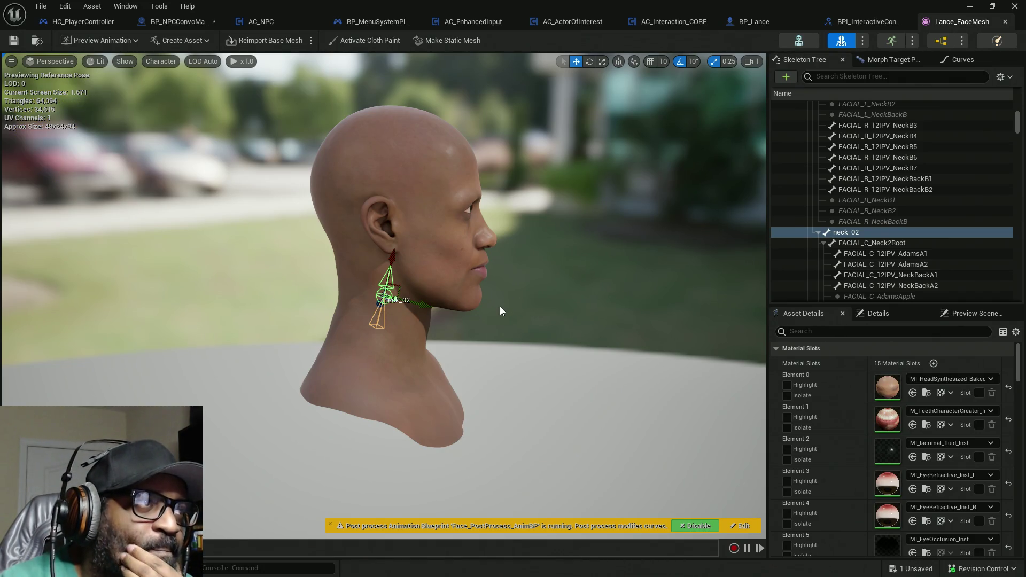
Step: Orbit Lance_FaceMesh to view the face from the front, then return to BP_NPCConvoManager
mouse_move(573, 355)
left_mouse_down()
mouse_move(422, 357)
mouse_move(578, 342)
left_mouse_up()
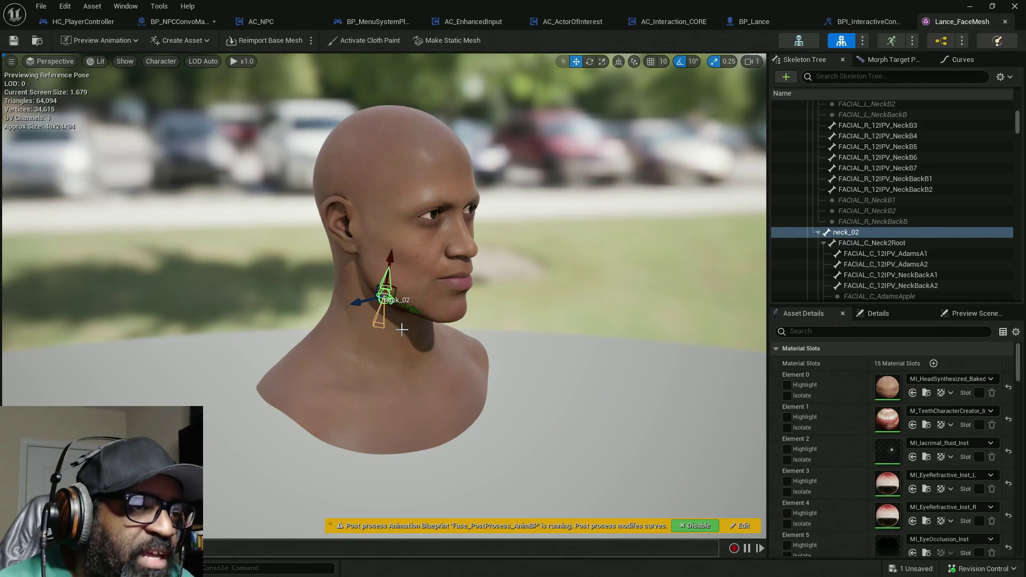
mouse_move(400, 332)
left_mouse_down()
mouse_move(369, 334)
mouse_move(412, 332)
mouse_move(379, 332)
left_mouse_up()
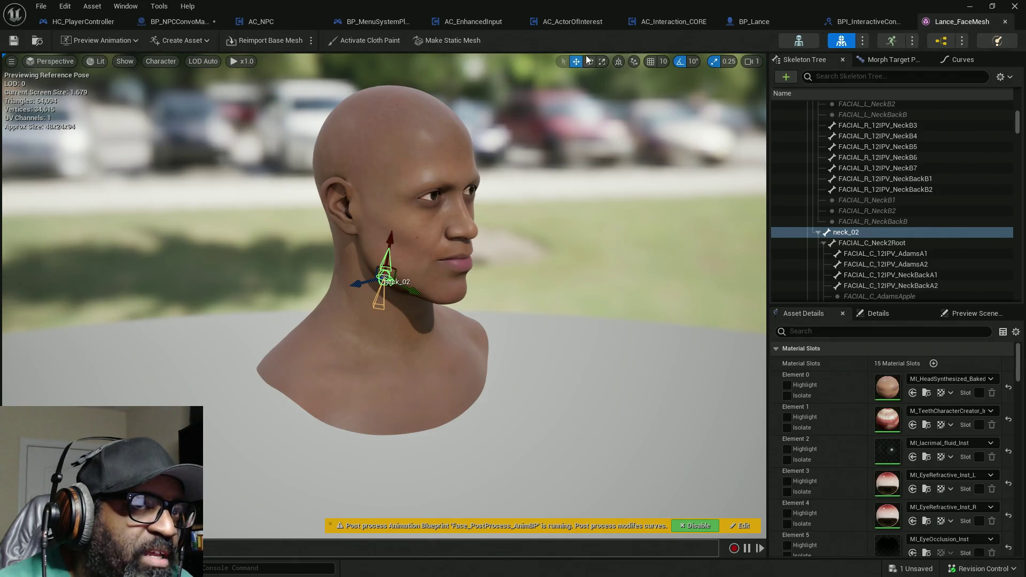
left_click(176, 23)
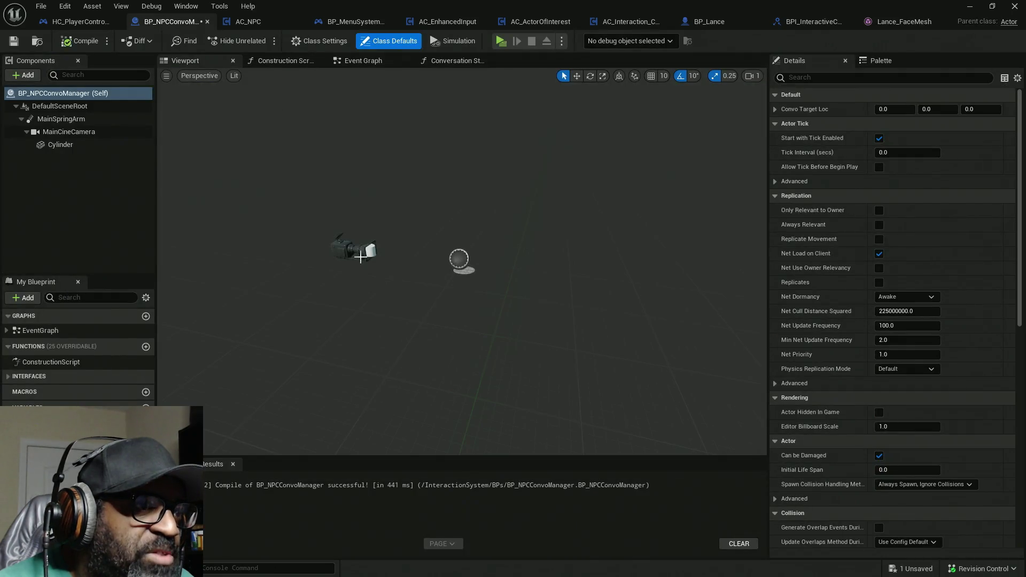
Step: Select MainSpringArm to show its Target Arm Length of 200 with Do Collision Test off
left_click(59, 107)
left_click(63, 94)
left_click(73, 111)
left_click(69, 119)
left_click(67, 107)
left_click(70, 119)
Step: Orbit and zoom the viewport for a close look at the camera rig
mouse_move(380, 281)
left_mouse_down()
mouse_move(412, 283)
mouse_move(375, 281)
mouse_move(406, 267)
mouse_move(369, 289)
mouse_move(406, 287)
mouse_move(358, 283)
mouse_move(412, 283)
mouse_move(423, 267)
mouse_move(398, 281)
mouse_move(360, 266)
left_mouse_up()
left_click_drag(476, 230, 455, 231)
mouse_move(344, 232)
left_mouse_down()
mouse_move(316, 232)
mouse_move(435, 235)
mouse_move(452, 213)
mouse_move(433, 192)
mouse_move(469, 187)
mouse_move(355, 231)
mouse_move(291, 241)
left_mouse_up()
scroll(390, 233, "down", 4)
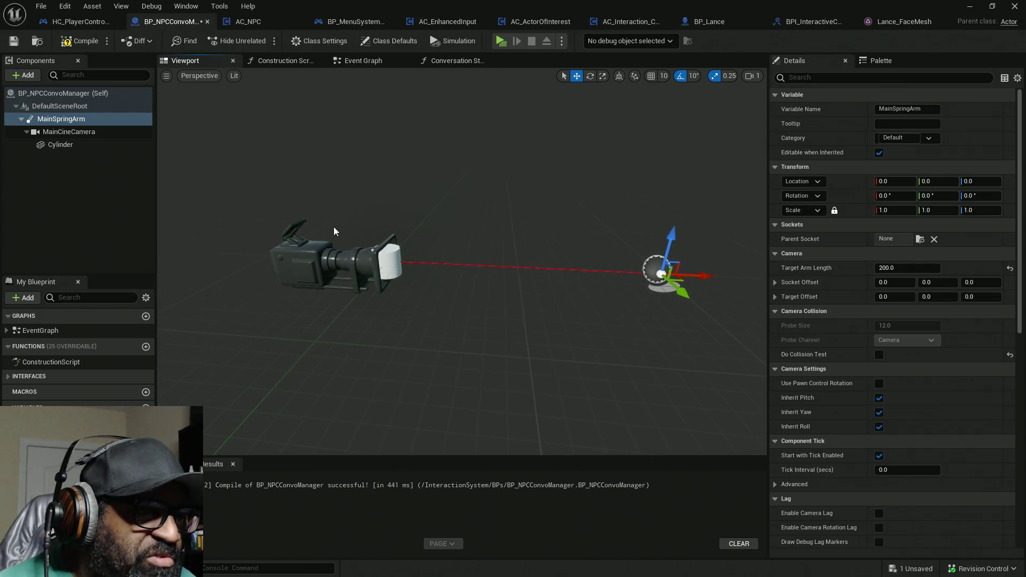
Step: Move the Cylinder forward to Location X 11.556885 on the camera lens and compile
left_click(391, 260)
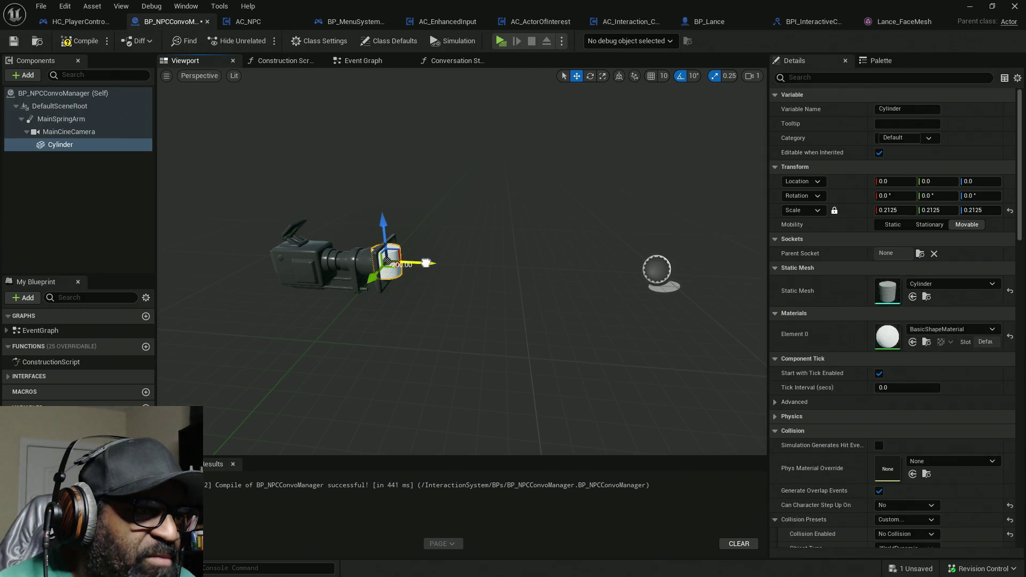
left_click_drag(431, 266, 444, 265)
scroll(473, 253, "up", 5)
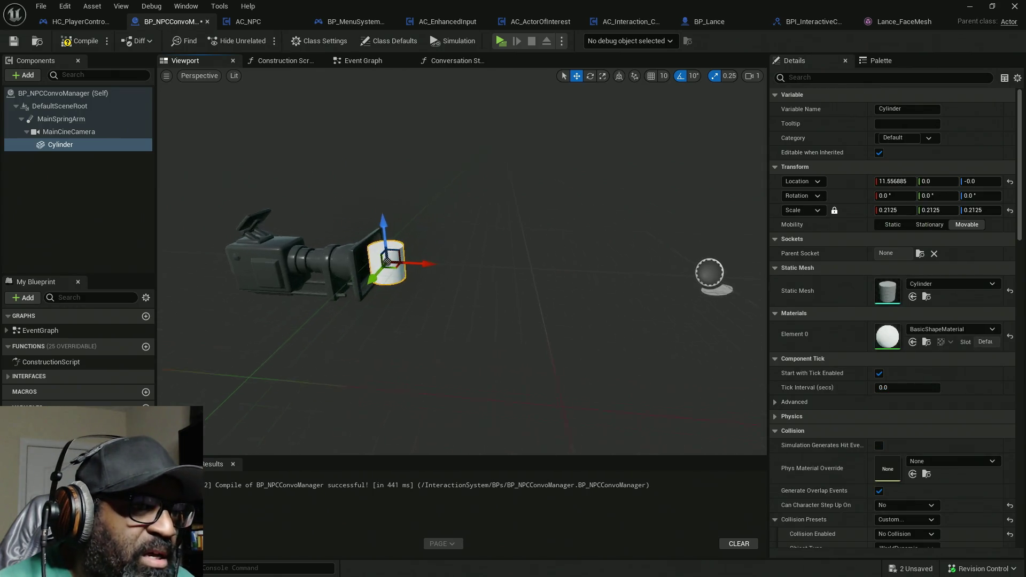
left_click(80, 40)
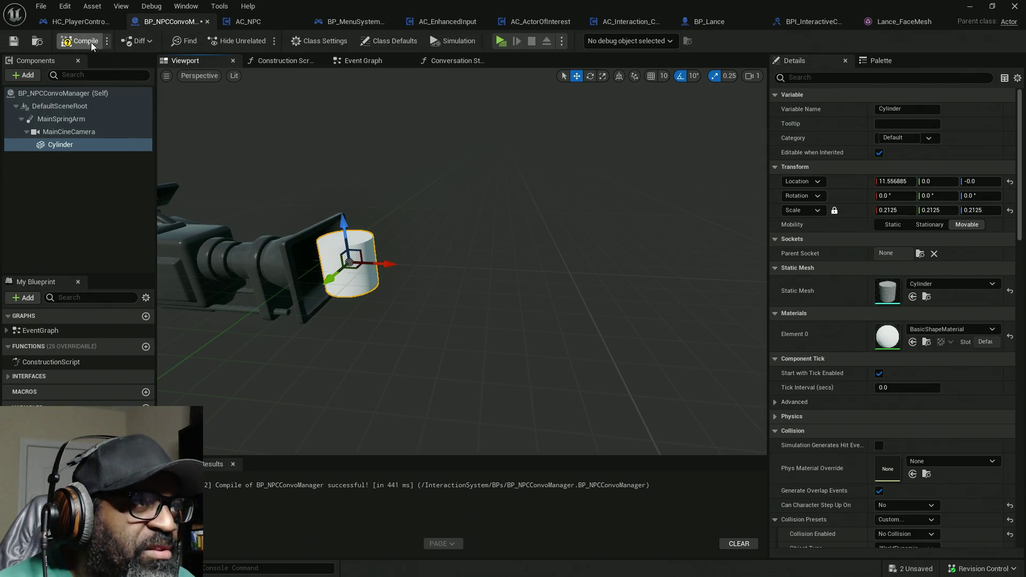
Step: Inspect the cylinder's placement in front of the camera, then reselect MainSpringArm
left_click_drag(497, 275, 509, 270)
mouse_move(460, 267)
left_mouse_down()
mouse_move(765, 244)
mouse_move(663, 243)
mouse_move(465, 280)
left_mouse_up()
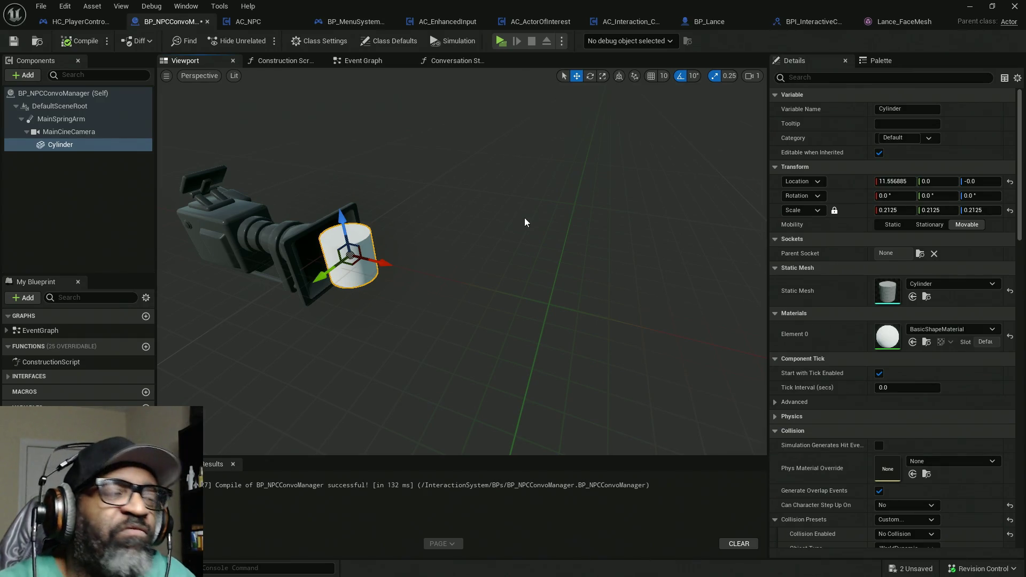
left_click(70, 119)
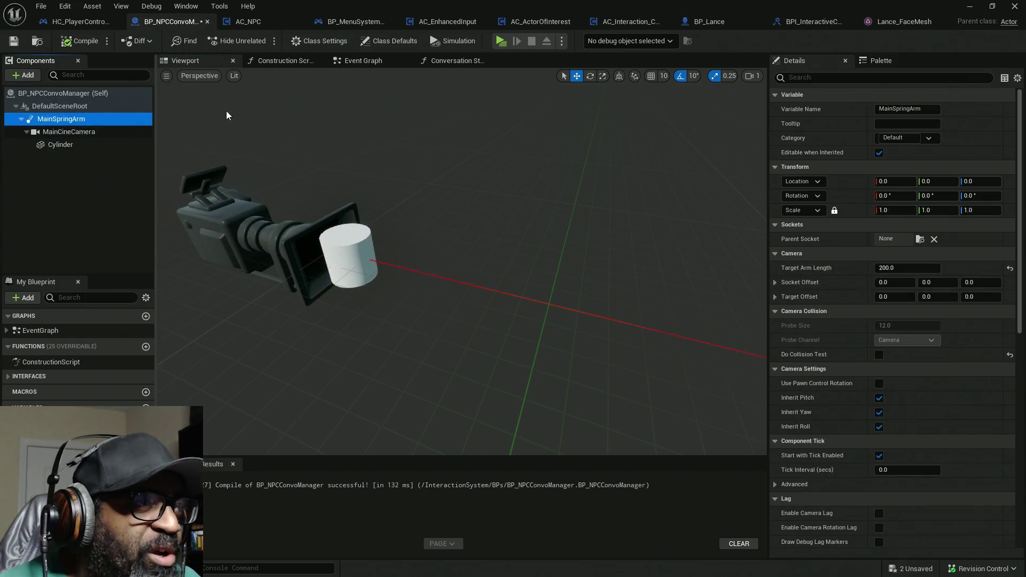
left_click(905, 21)
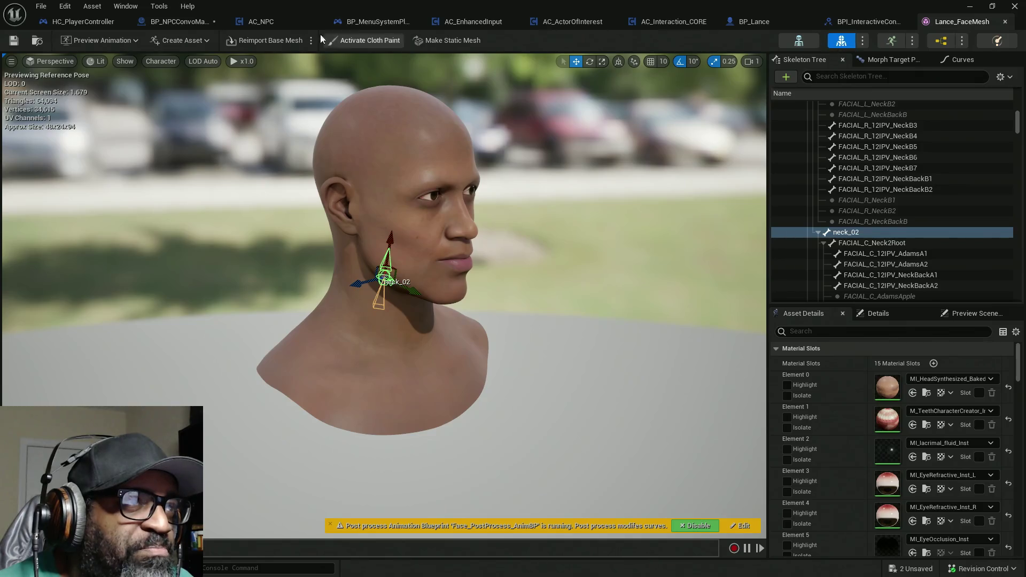
left_click(179, 22)
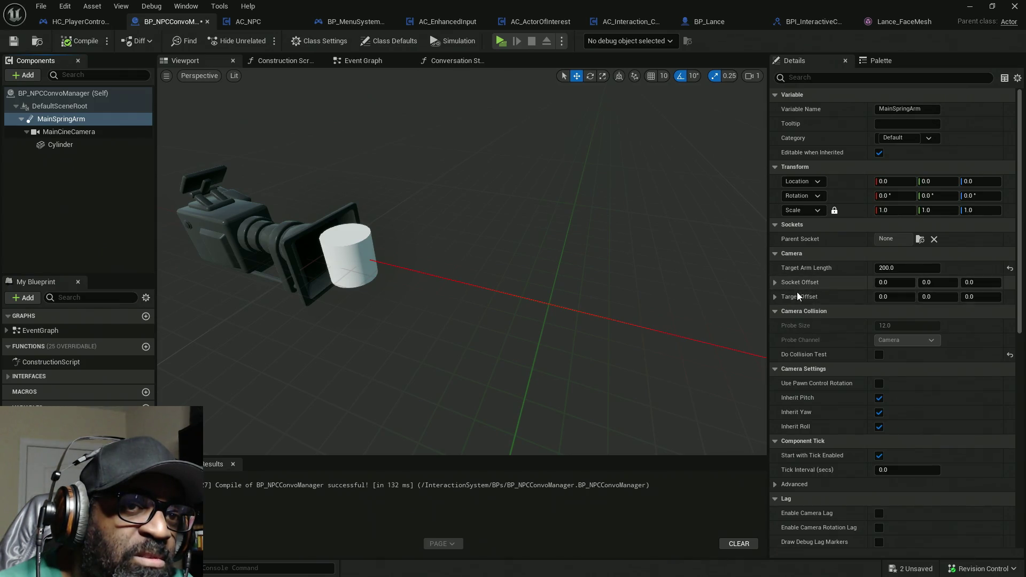
mouse_move(793, 287)
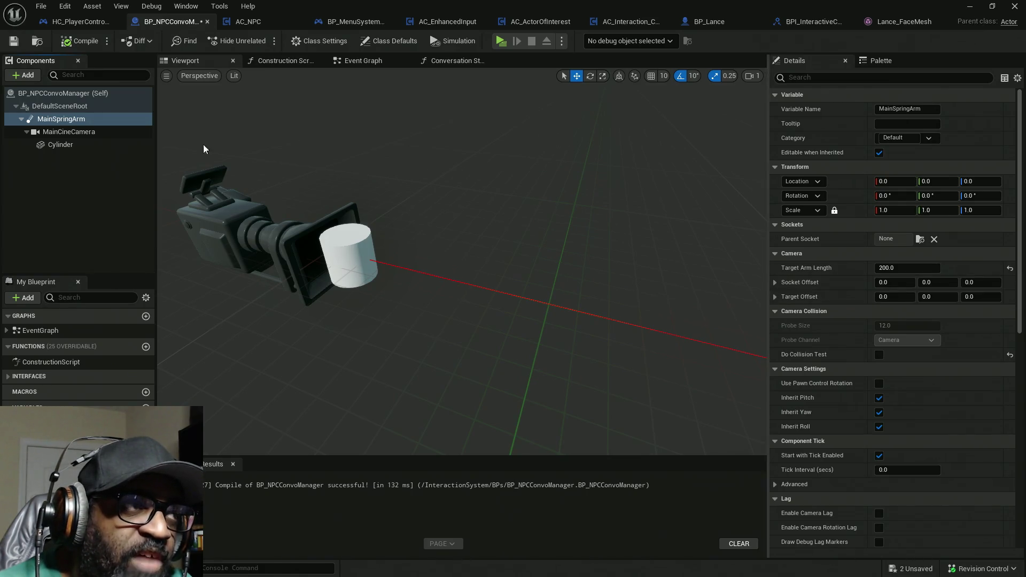
left_click(65, 133)
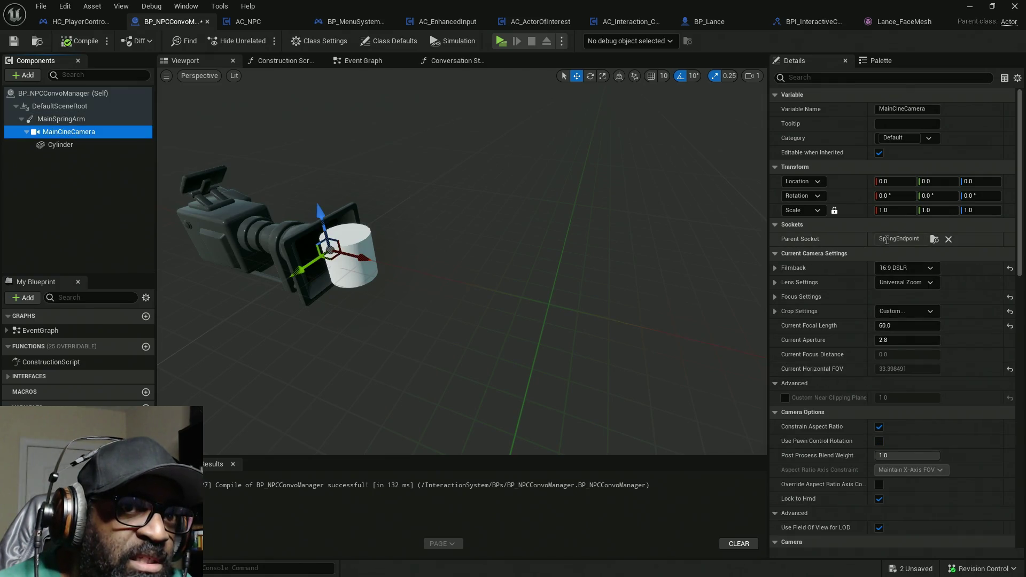
Step: Select MainCineCamera and MainSpringArm, then view the Lance character model in BP_Lance's Viewport
left_click(899, 239)
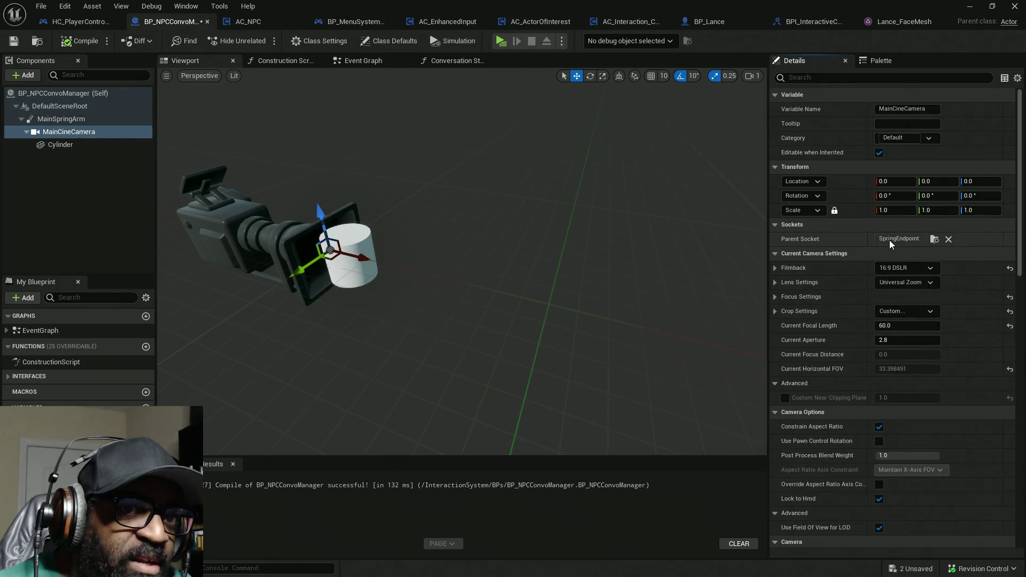
left_click(61, 119)
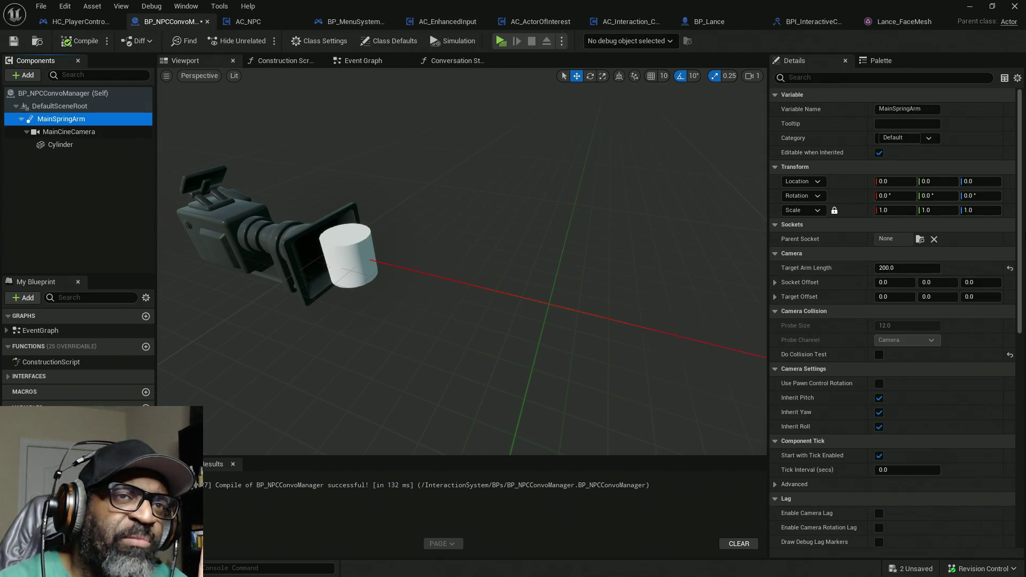
left_click(714, 23)
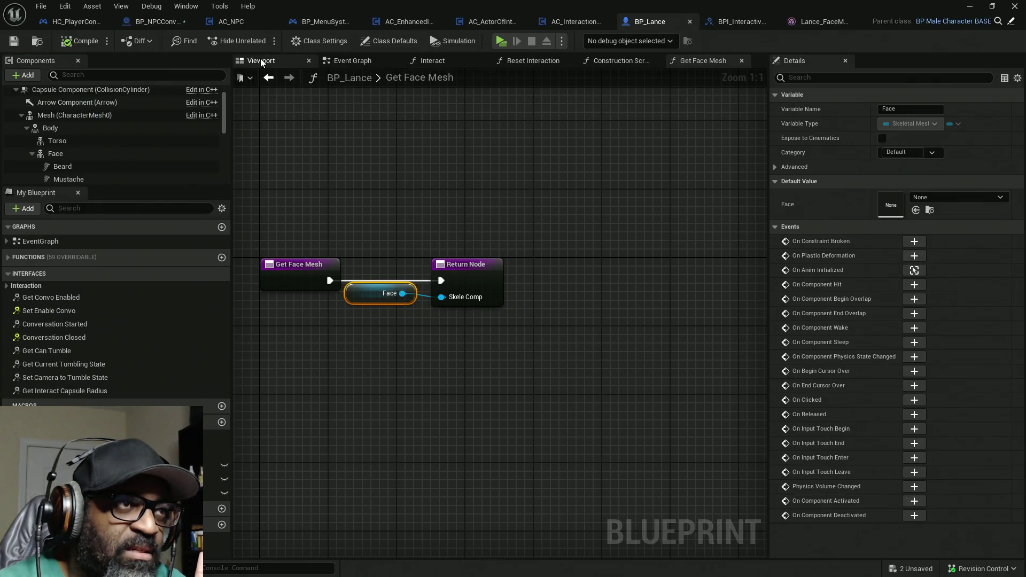
left_click(261, 61)
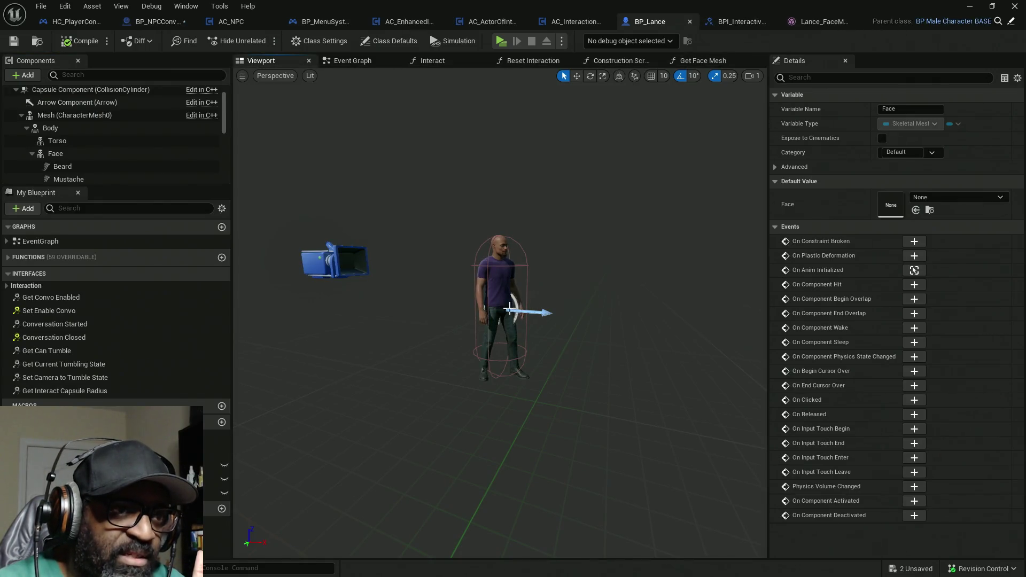
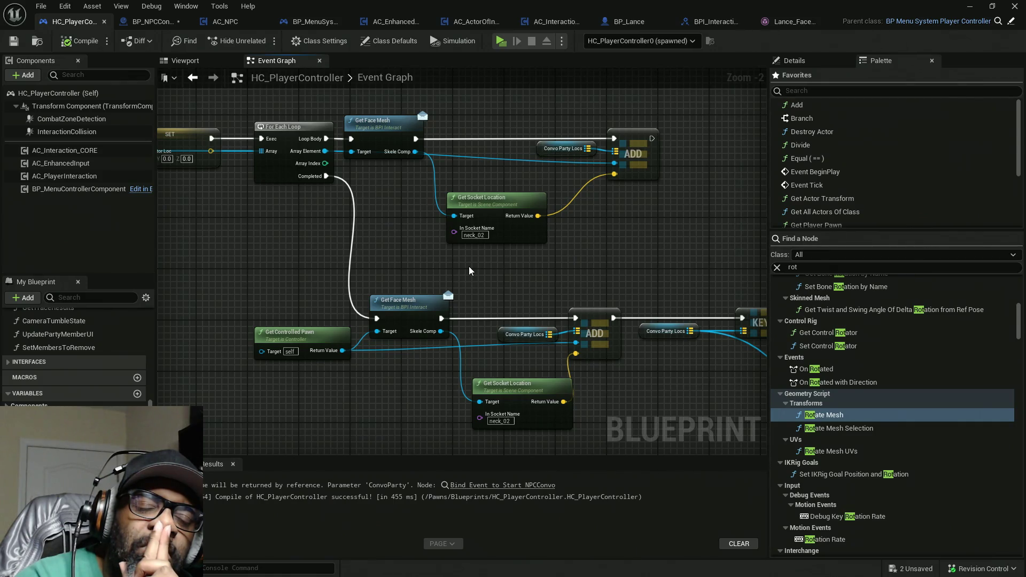
Step: Inspect BP_NPCConvoManager's construction script, selecting the Main Spring Arm and Get World Transform nodes, then switch to BP_Lance
left_click(138, 22)
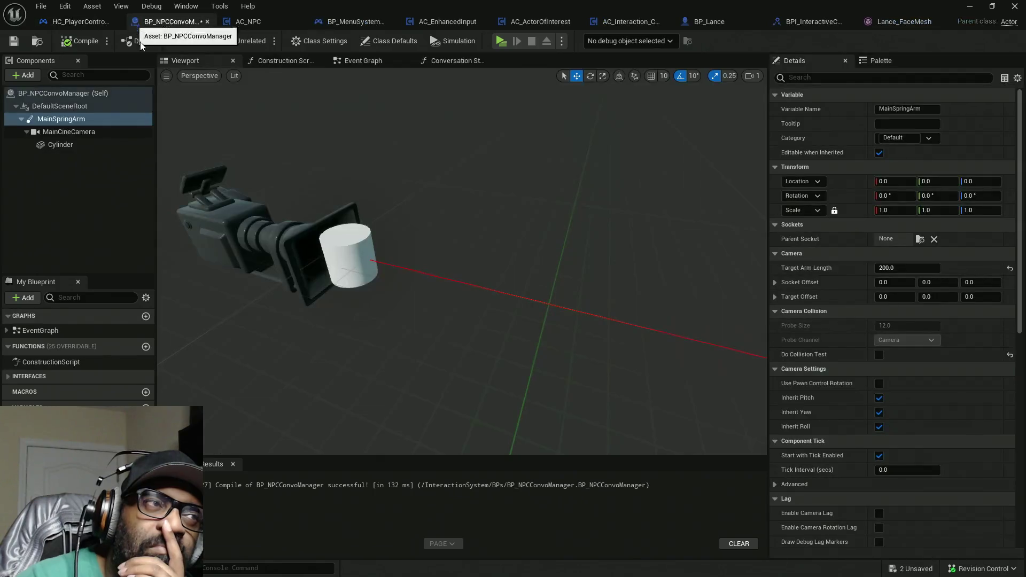
left_click(293, 62)
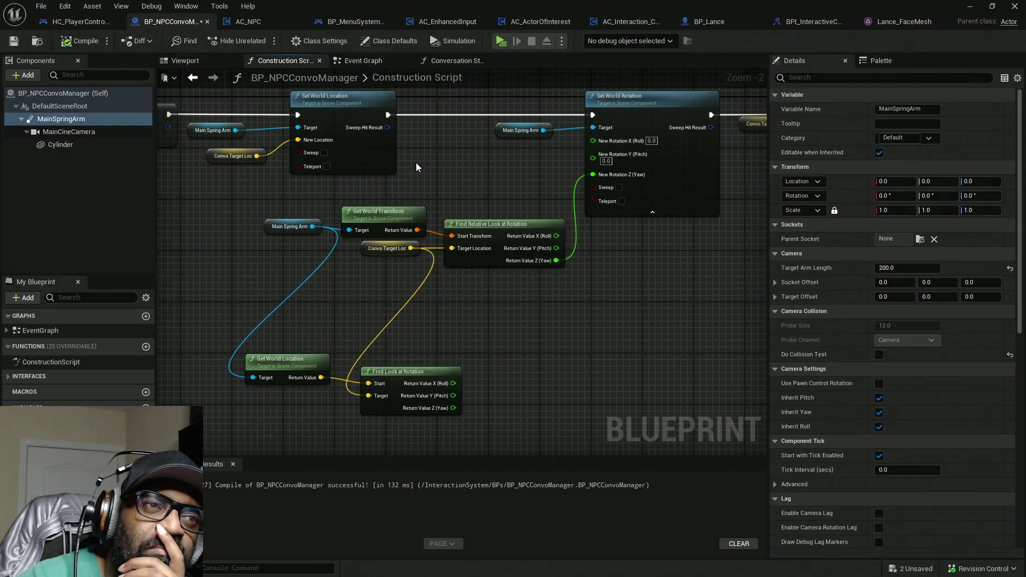
mouse_move(335, 344)
left_mouse_down()
mouse_move(498, 358)
mouse_move(303, 343)
left_mouse_up()
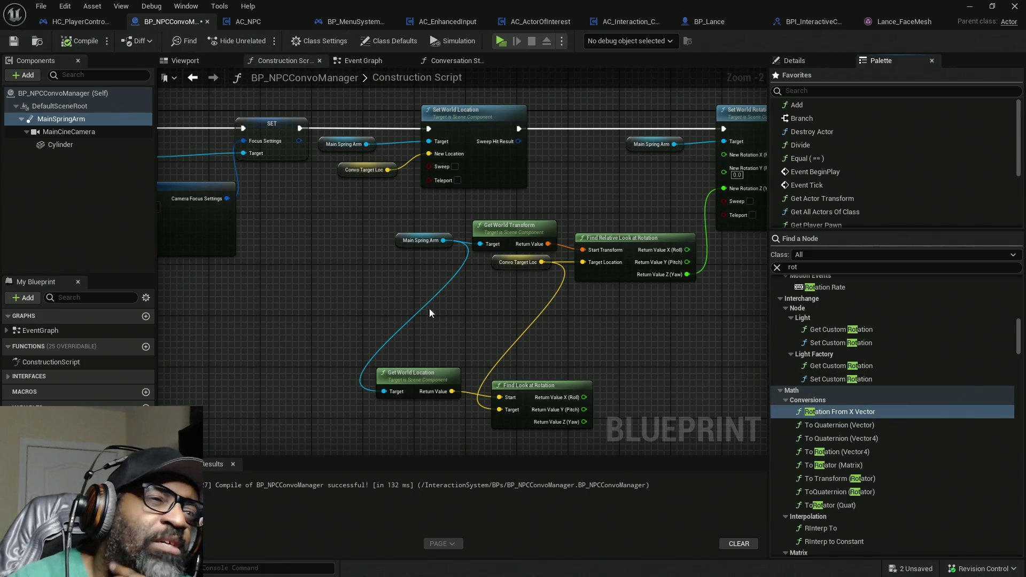
mouse_move(383, 223)
left_mouse_down()
mouse_move(571, 244)
mouse_move(496, 239)
left_mouse_up()
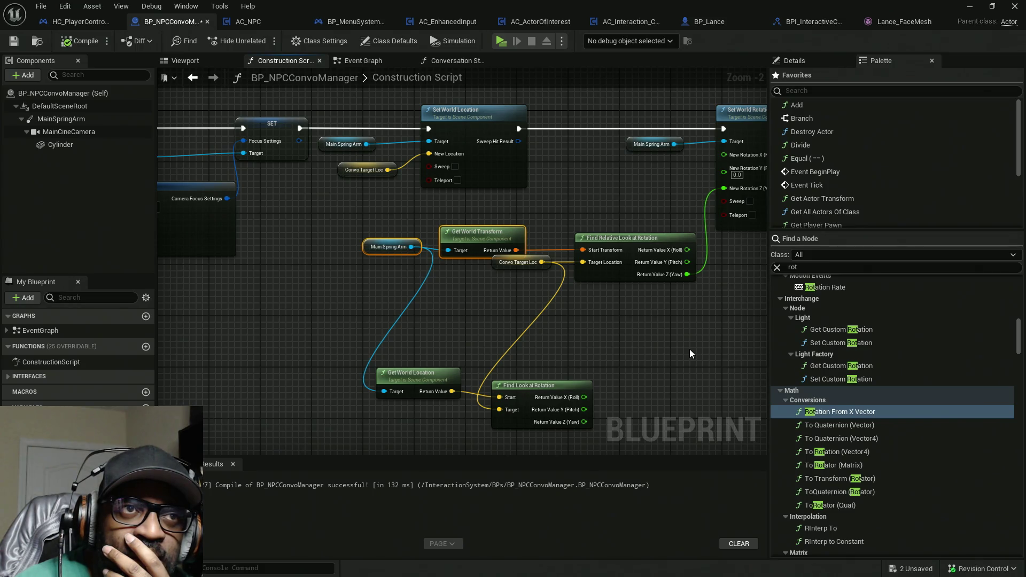
left_click(708, 23)
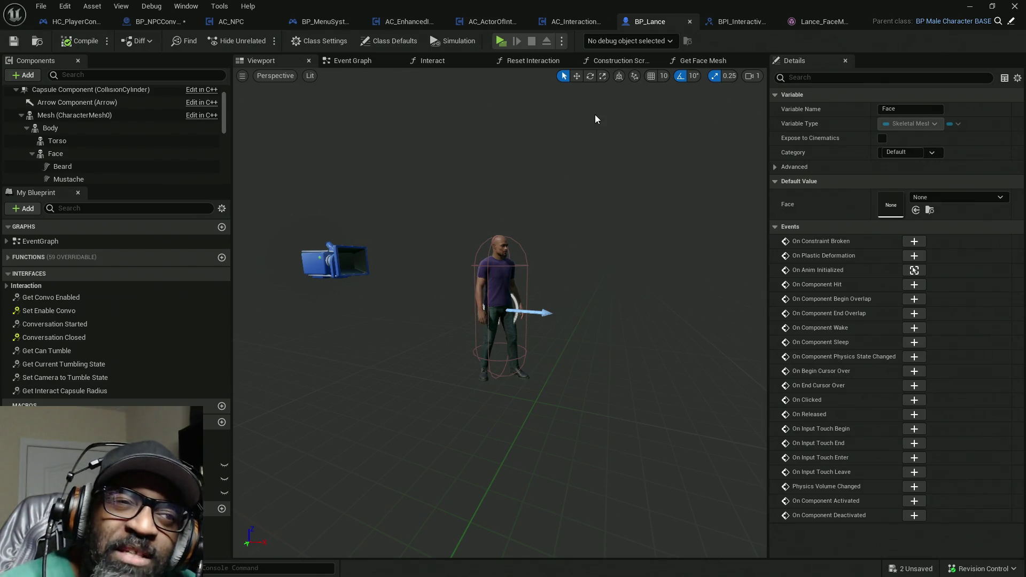
left_click_drag(637, 245, 636, 331)
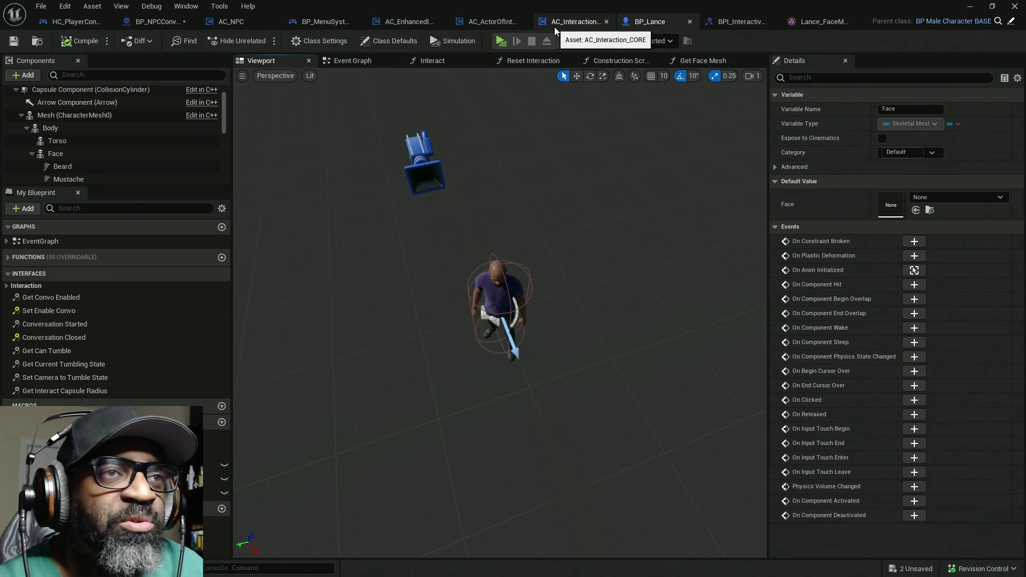
left_click(1013, 22)
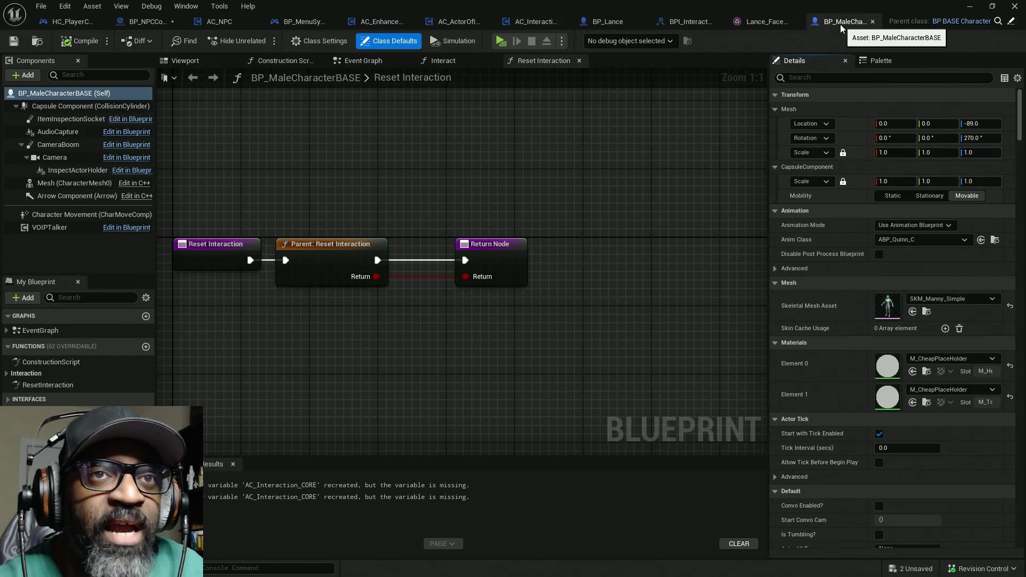
Step: Open BP_BASE_Character in its Viewport, widen the Components panel and list the addable components
left_click(1012, 22)
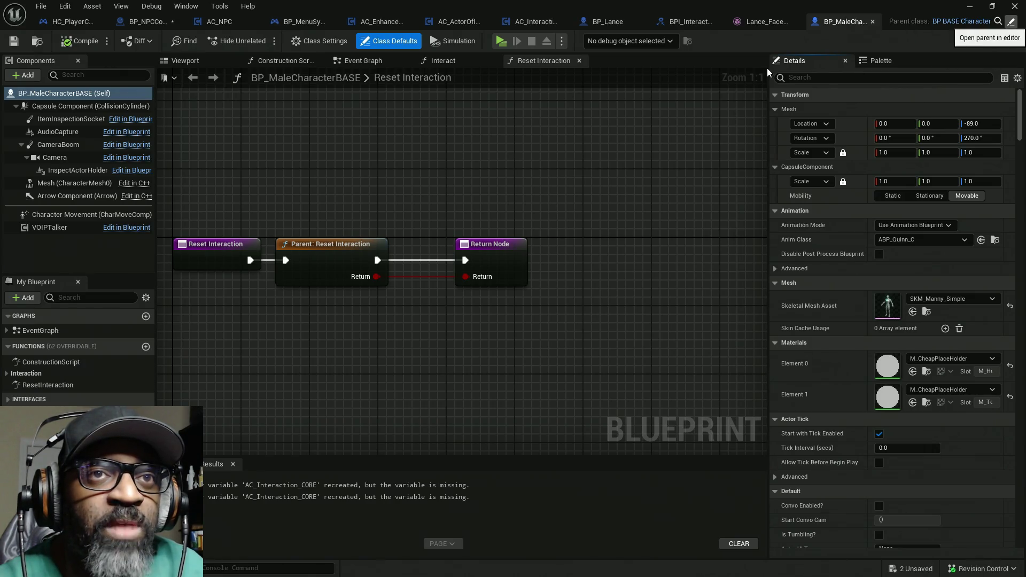
left_click(187, 62)
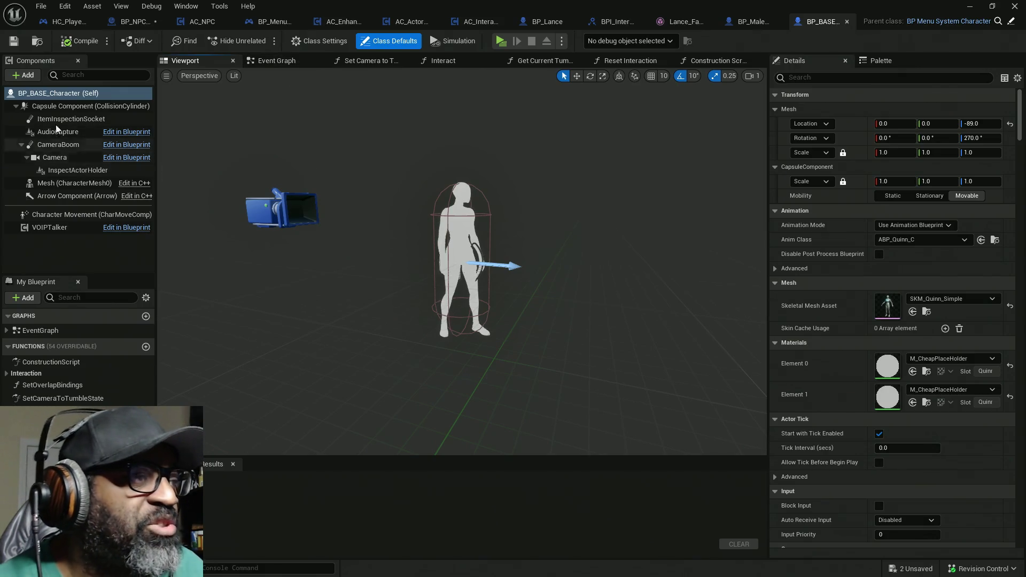
left_click_drag(157, 168, 244, 167)
left_click(24, 75)
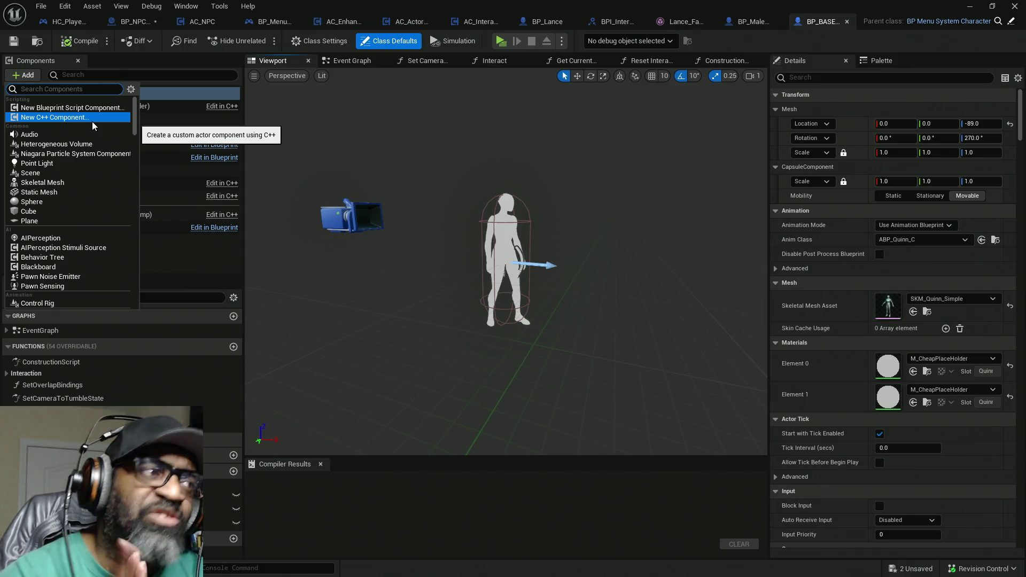
Step: Add a Box Collision named Box and drag it beside the character to about 92, 0, 67.6
type("box")
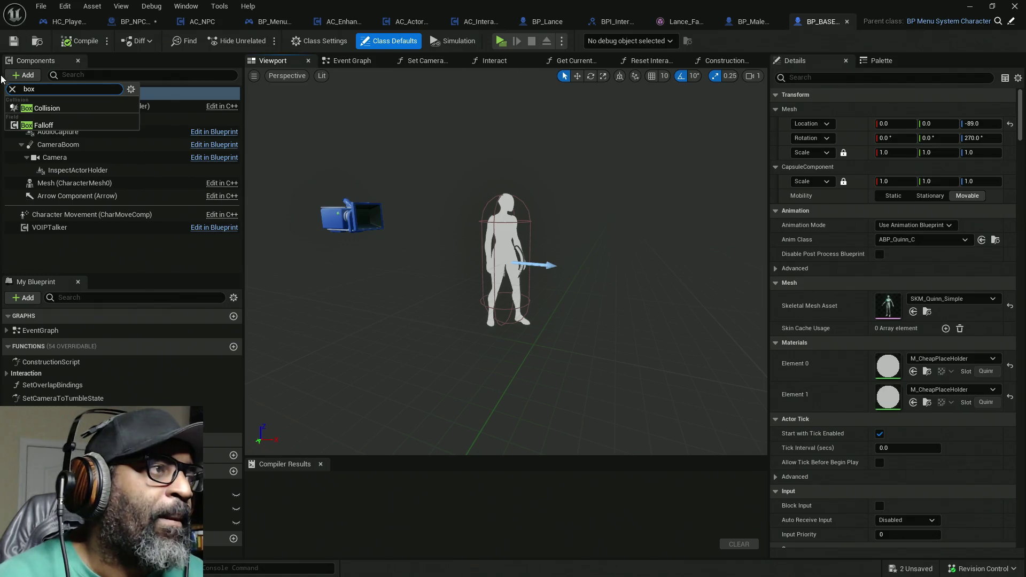
left_click(42, 108)
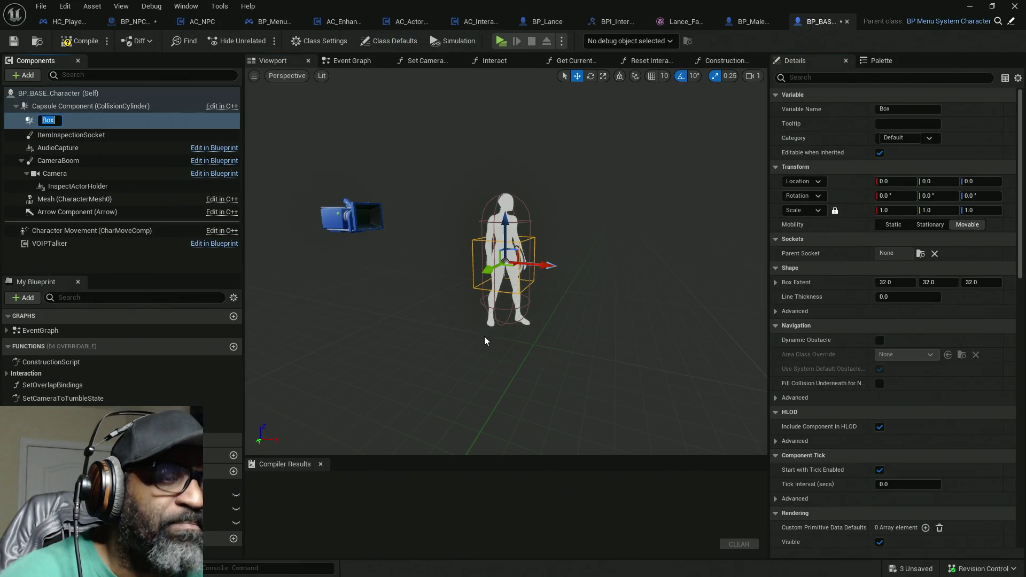
key("Return")
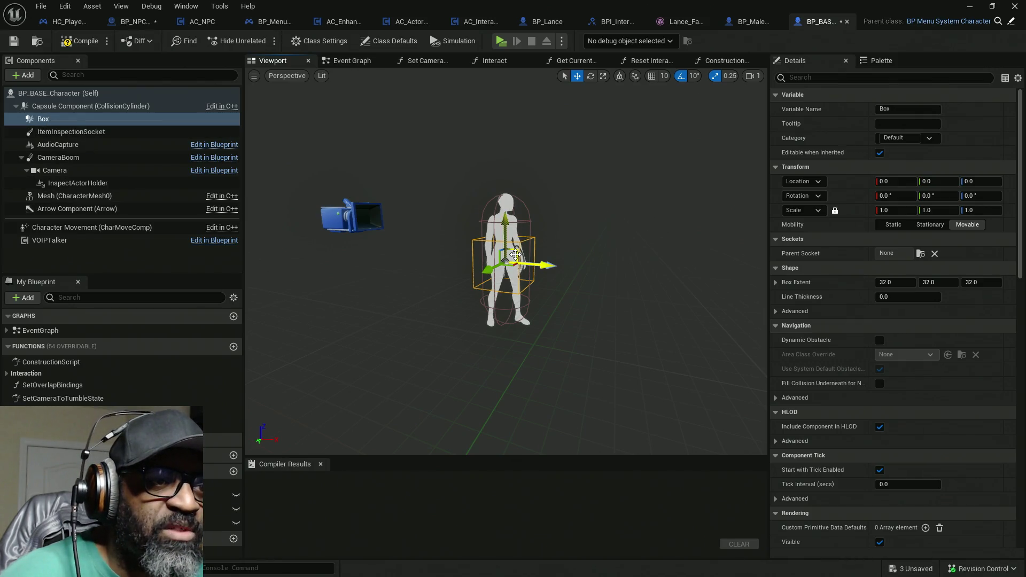
left_click_drag(494, 246, 573, 235)
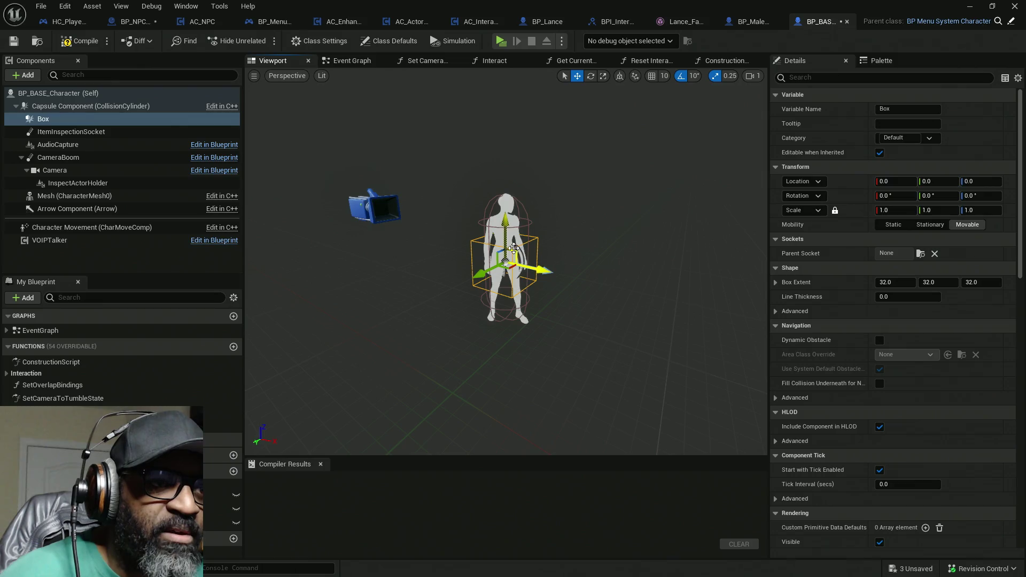
mouse_move(511, 249)
left_mouse_down()
mouse_move(558, 229)
mouse_move(596, 194)
left_mouse_up()
mouse_move(536, 310)
left_mouse_down()
mouse_move(540, 273)
mouse_move(556, 305)
left_mouse_up()
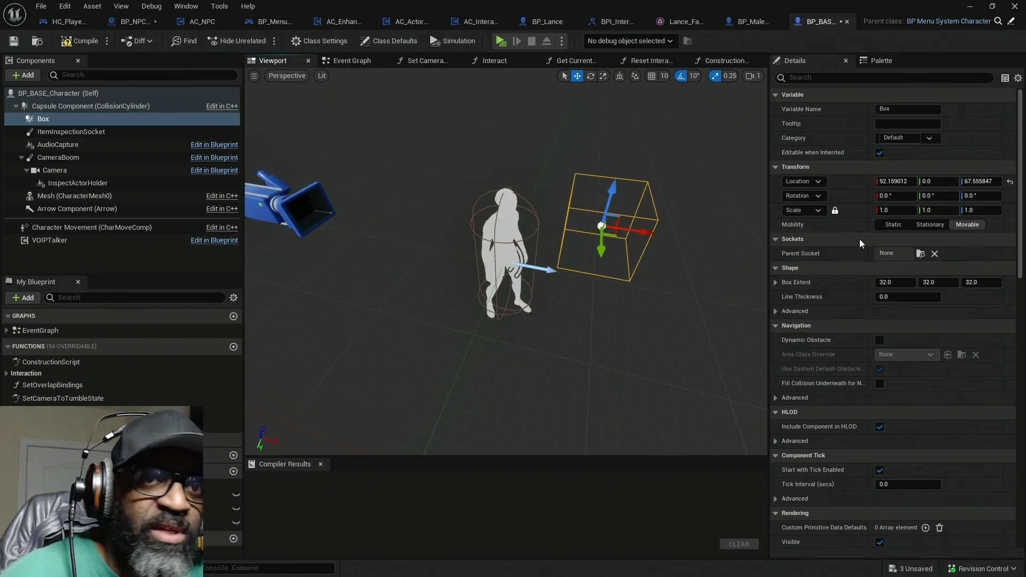
Step: Rotate the Box to -180 on Z, shrink it, and compile the blueprint
left_click(986, 197)
type("-")
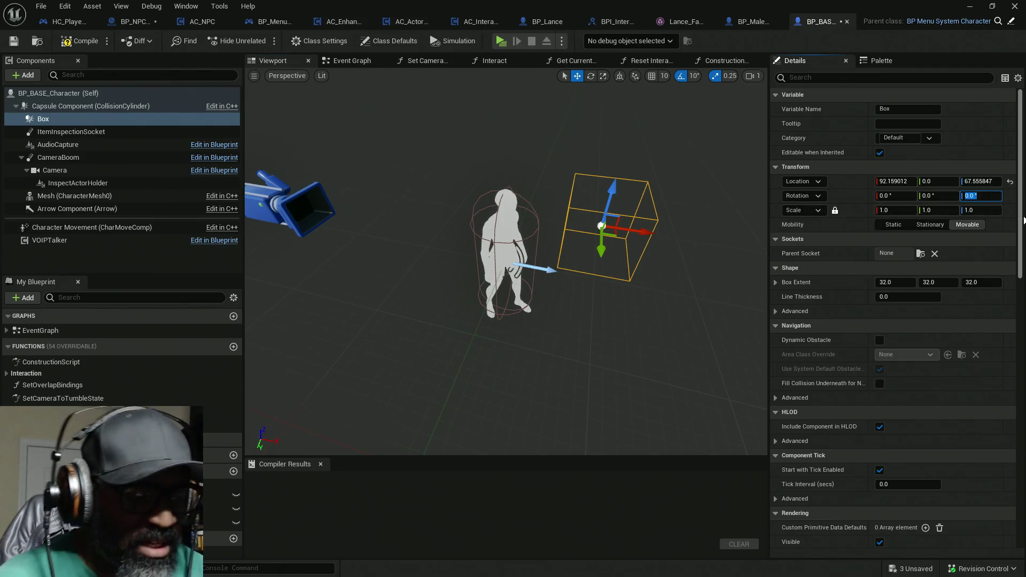
type("180")
key("Return")
left_click_drag(756, 294, 634, 296)
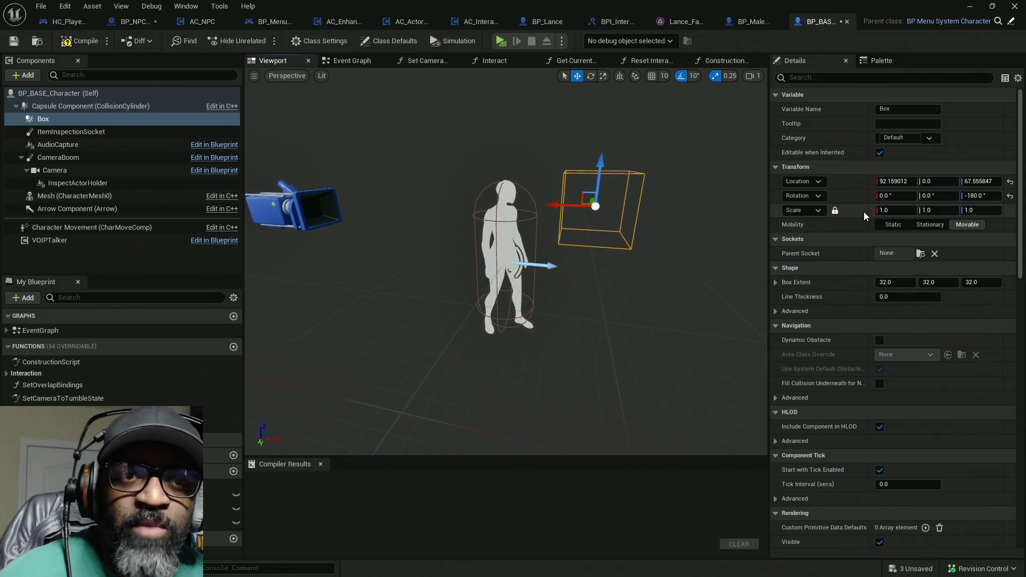
left_click_drag(881, 211, 821, 210)
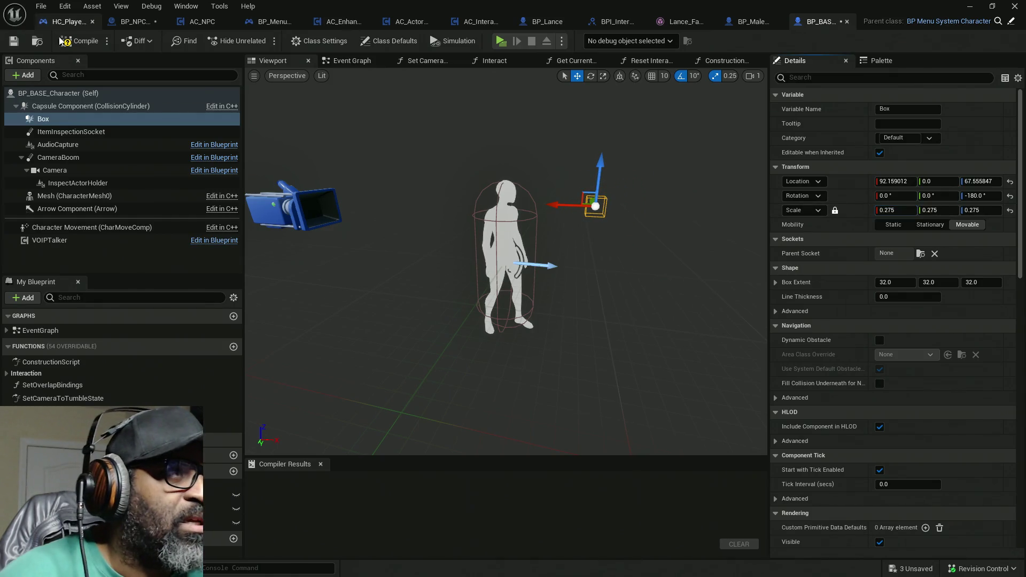
key("F7")
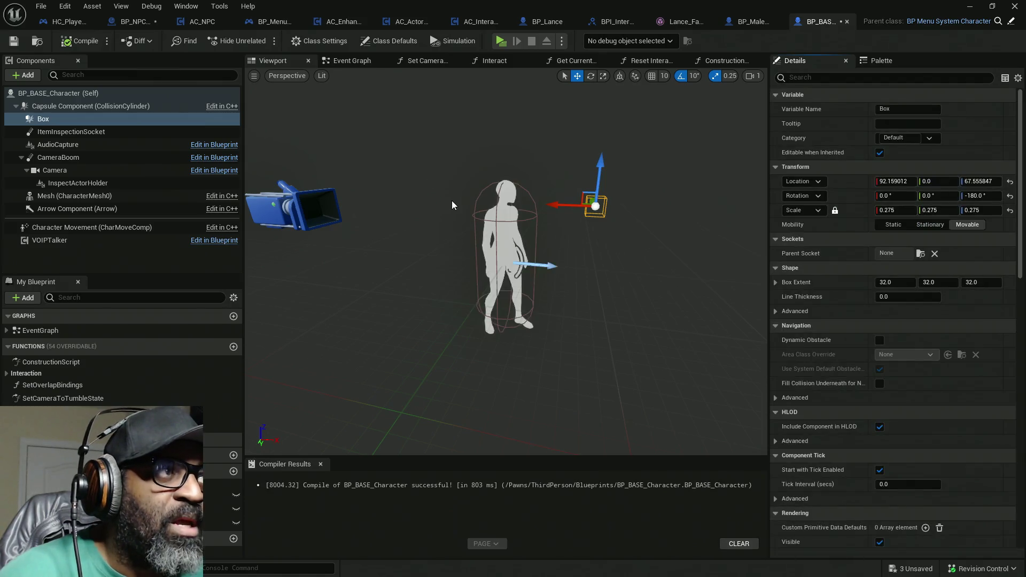
Step: Centre the Box at X 0 over the character's head, scale it to 0.5125, and save all
mouse_move(579, 239)
left_mouse_down()
mouse_move(579, 160)
mouse_move(577, 241)
left_mouse_up()
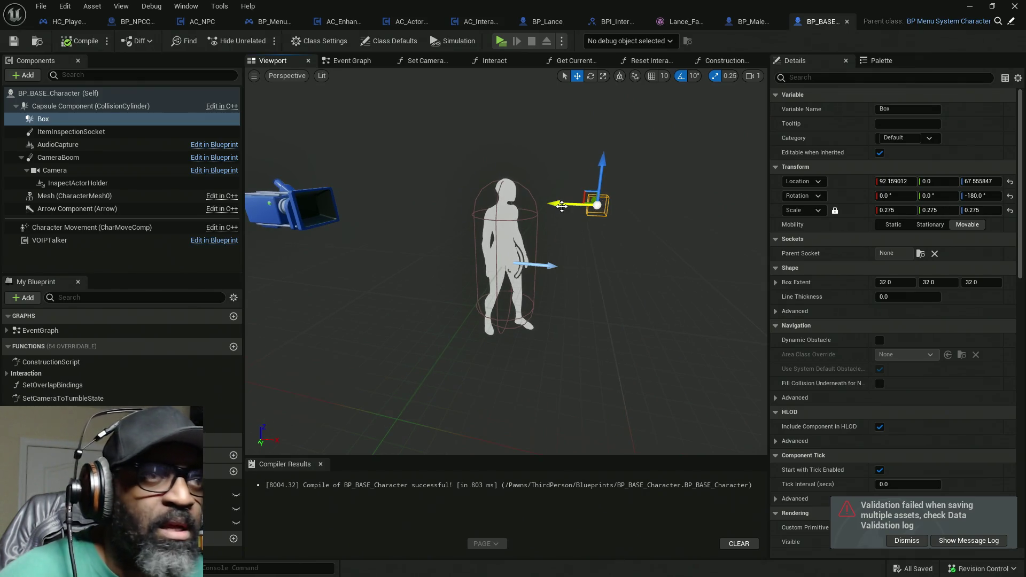
left_click_drag(561, 206, 476, 198)
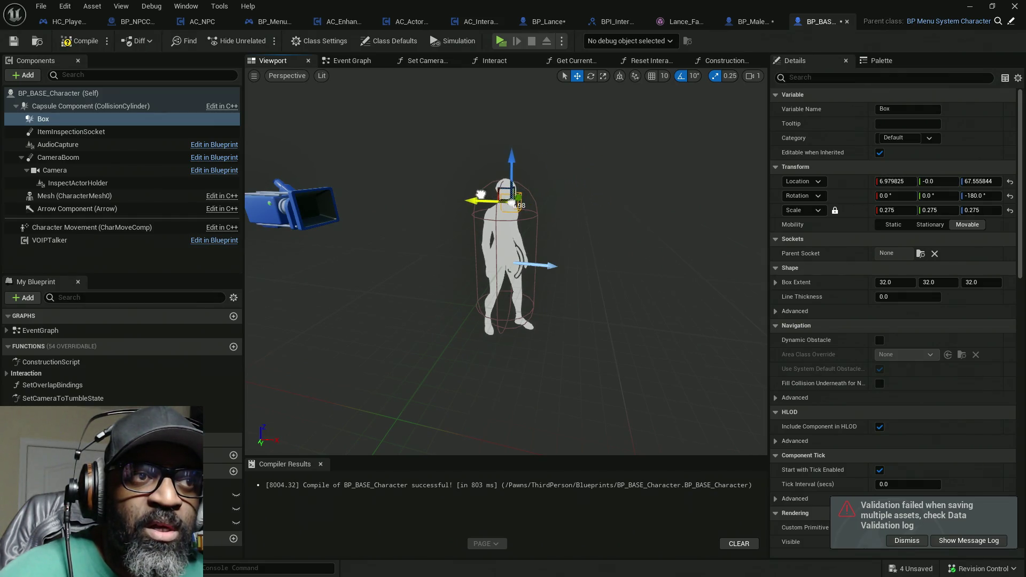
left_click(892, 182)
type("011678")
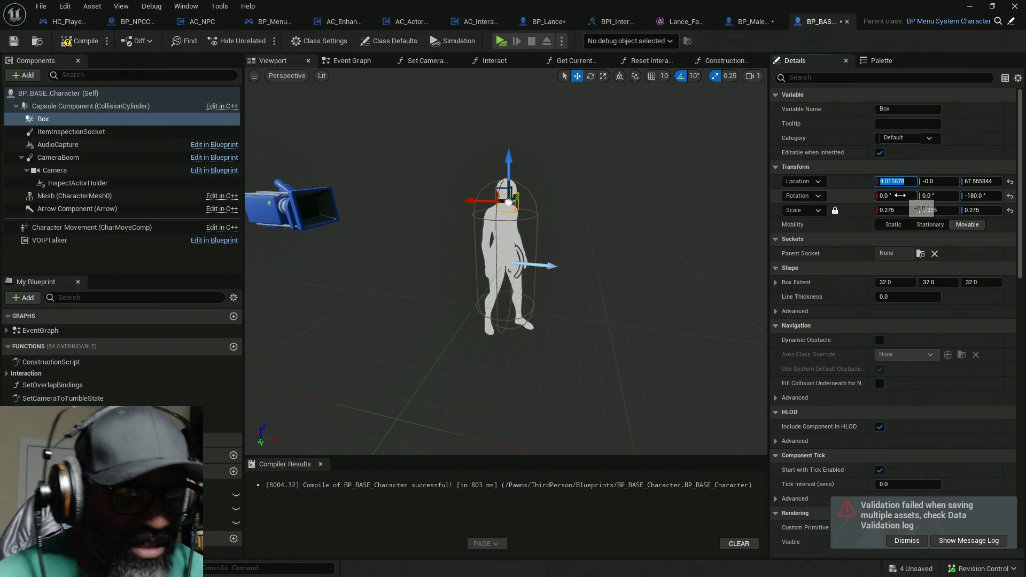
key("Return")
left_click_drag(505, 162, 505, 152)
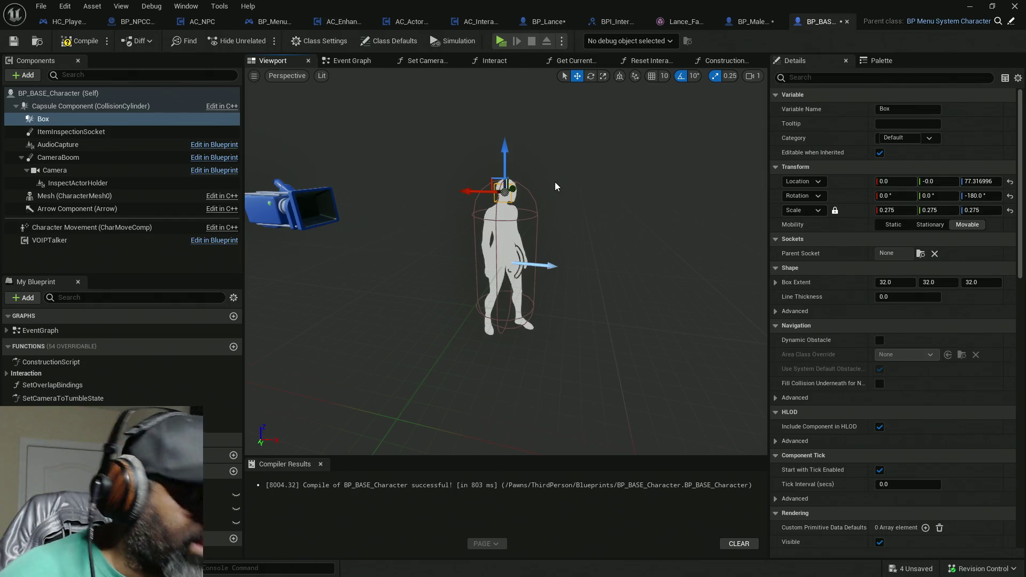
key("f")
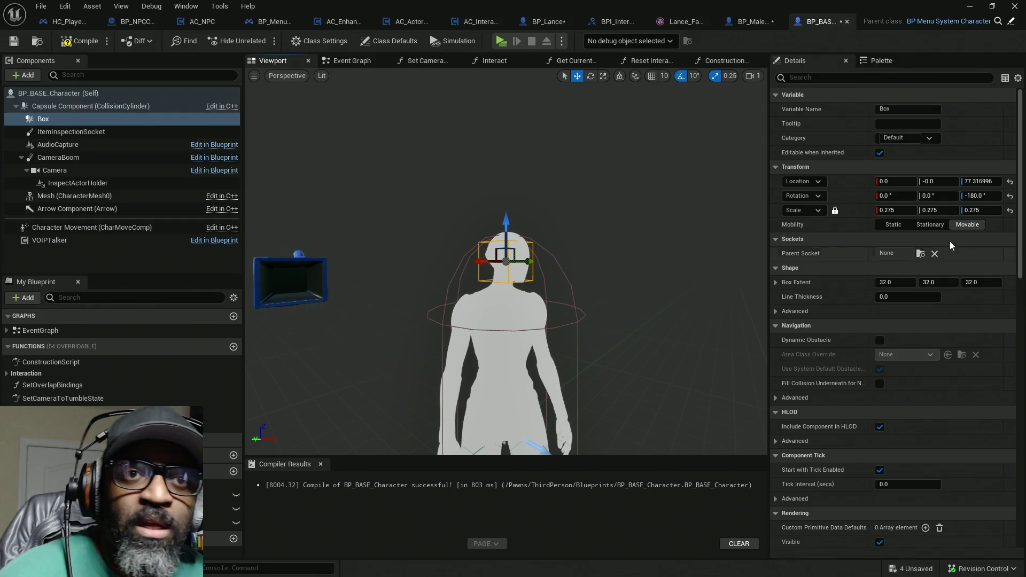
left_click_drag(882, 210, 920, 210)
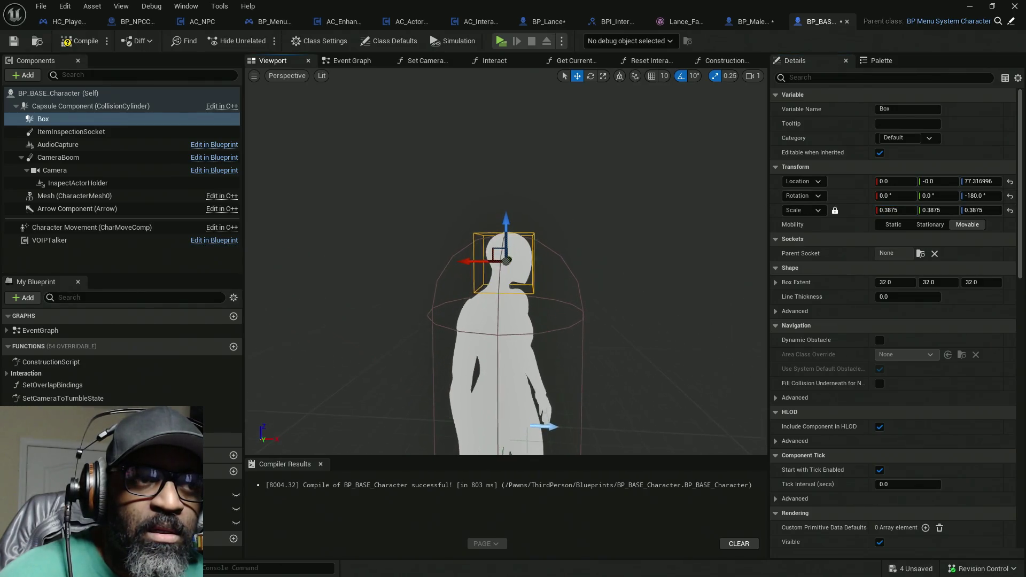
left_click_drag(904, 210, 921, 210)
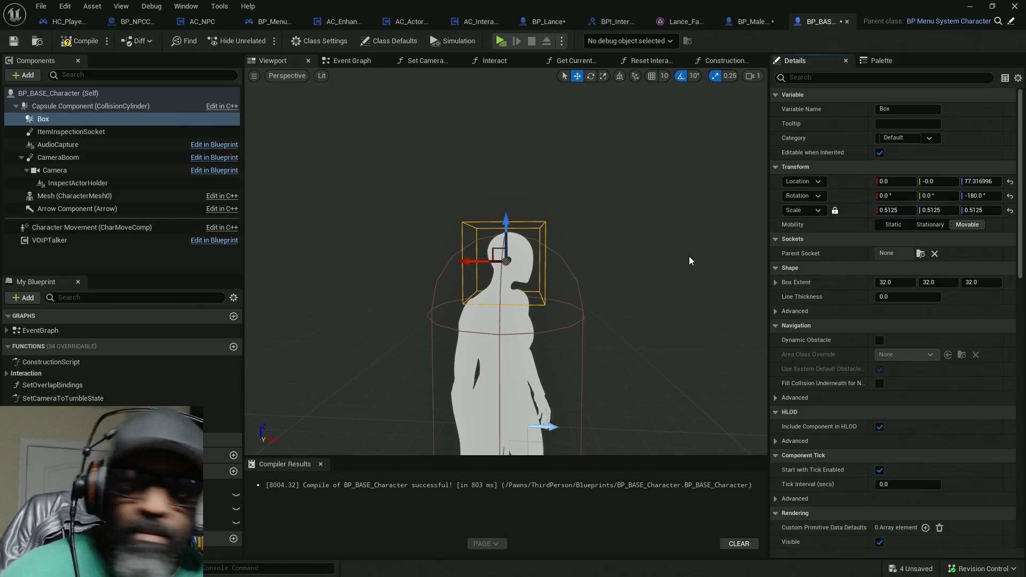
left_click_drag(688, 256, 684, 256)
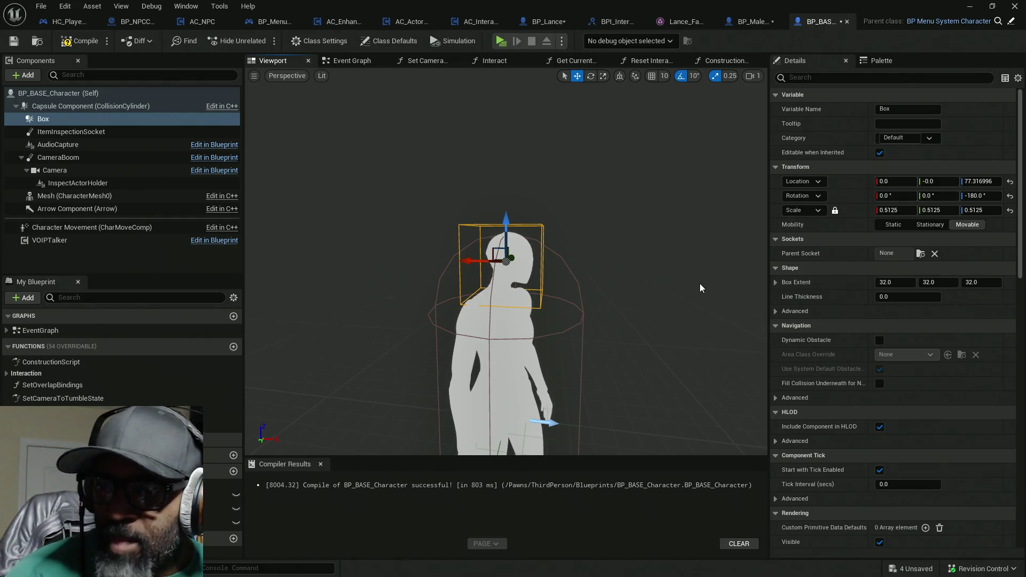
key("ctrl+shift+s")
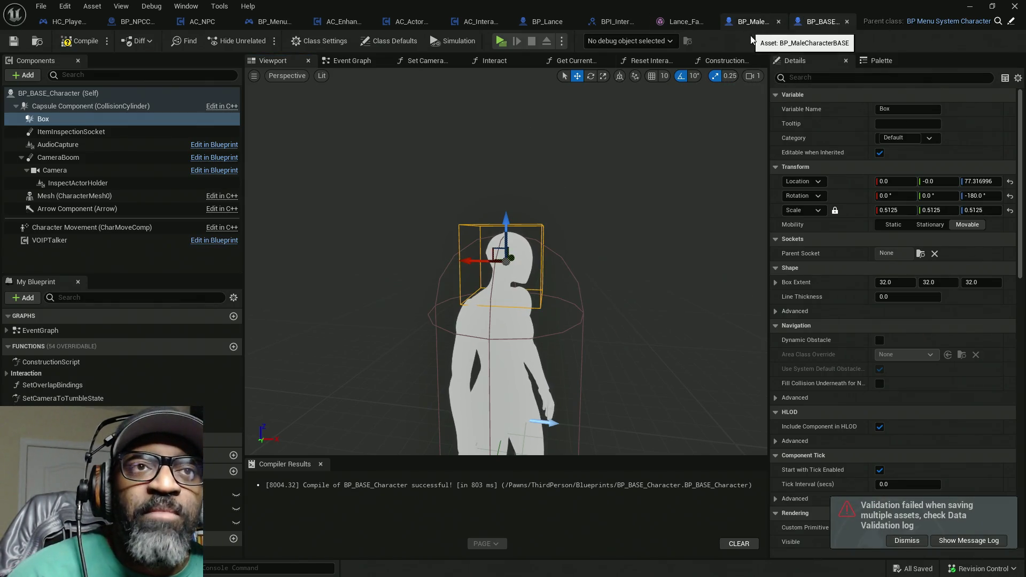
Step: Select MainCineCamera in BP_NPCConvoManager with the move tool, then return to the level
left_click(140, 21)
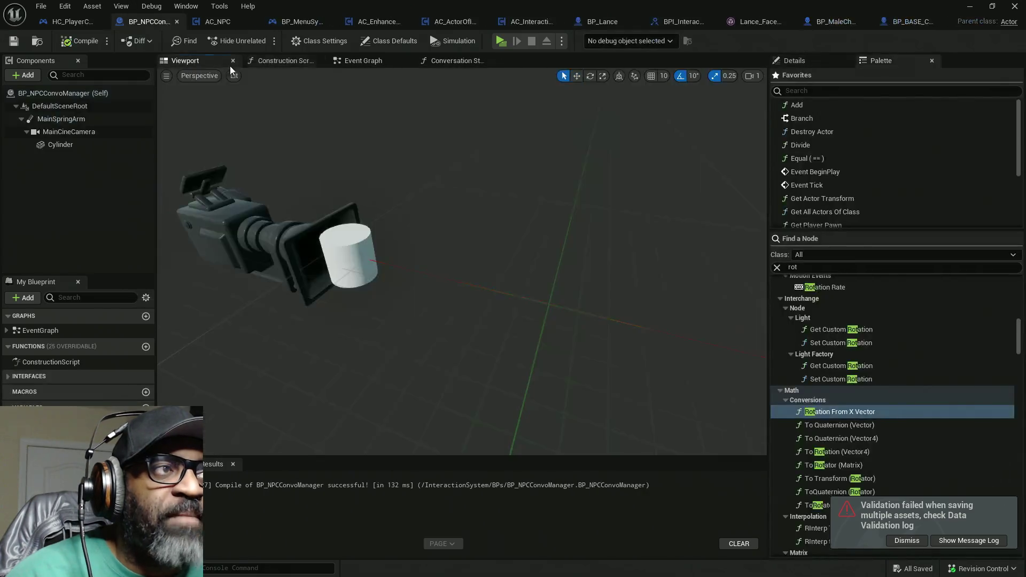
left_click(304, 265)
key("w")
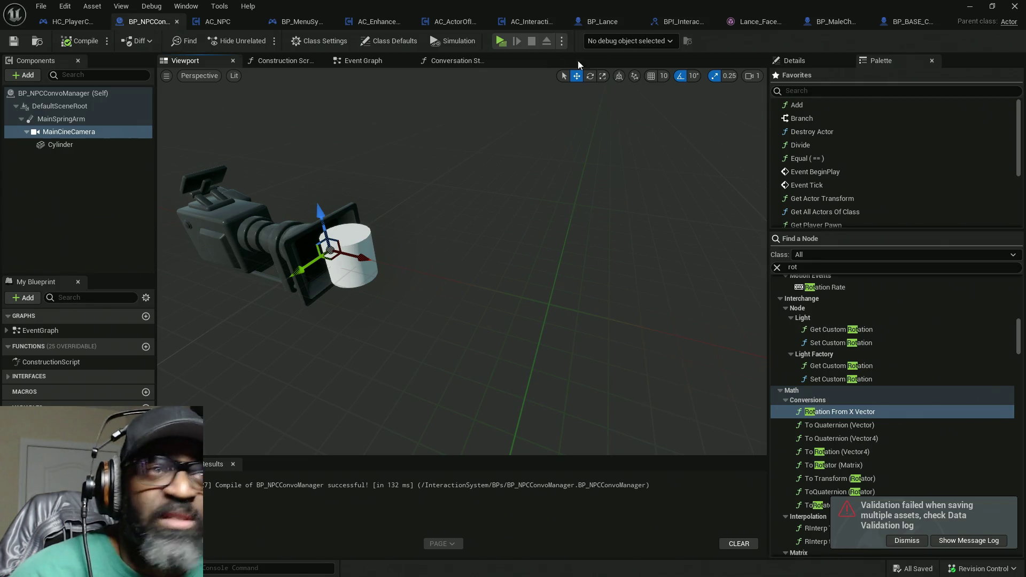
double_click(497, 6)
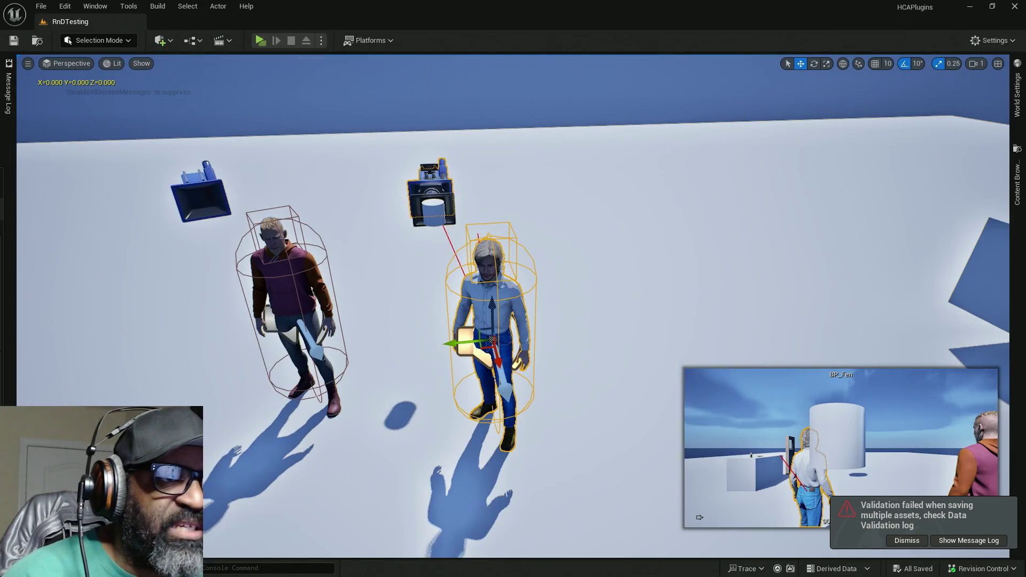
Step: Frame both characters and the conversation camera, inspecting the camera prop from several angles
mouse_move(513, 299)
left_mouse_down()
mouse_move(535, 299)
mouse_move(513, 299)
mouse_move(513, 278)
left_mouse_up()
scroll(449, 287, "down", 3)
left_click_drag(449, 287, 415, 289)
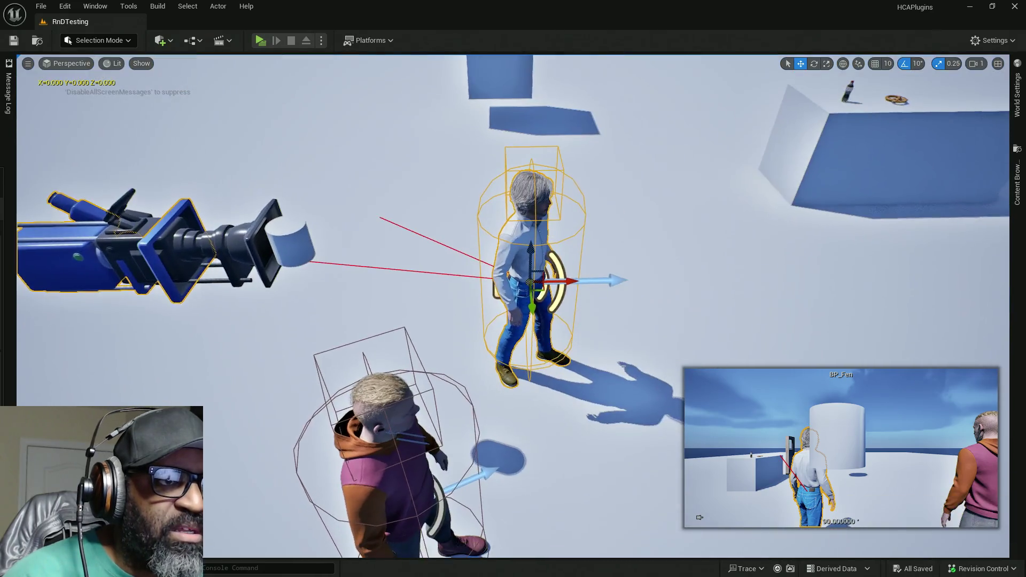
left_click(284, 274)
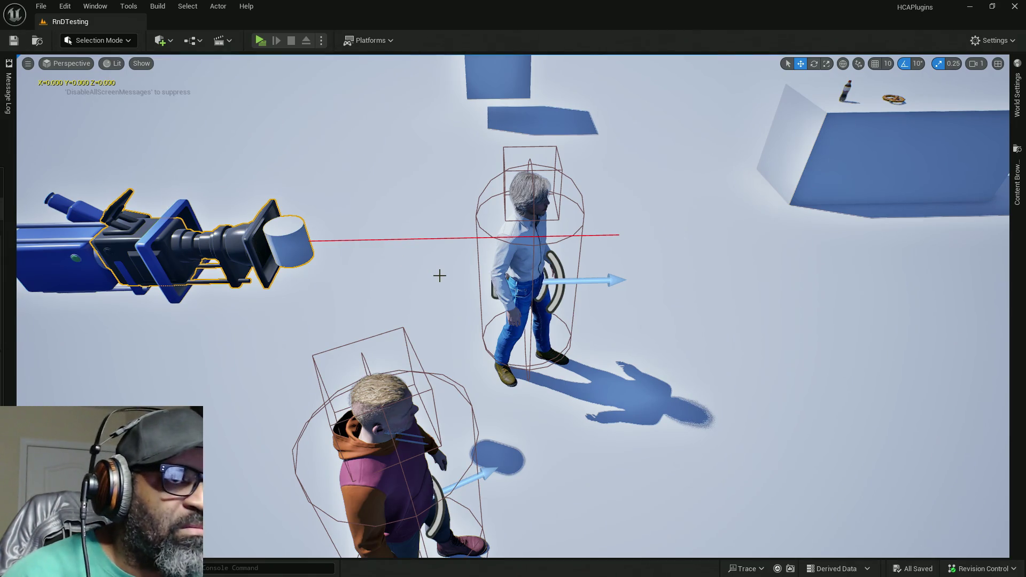
key("e")
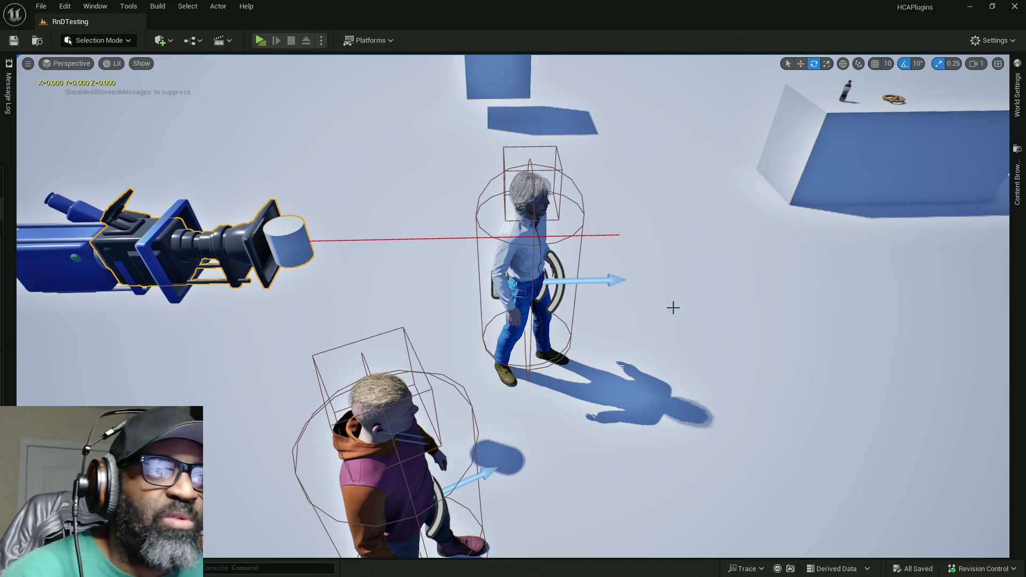
scroll(604, 278, "up", 3)
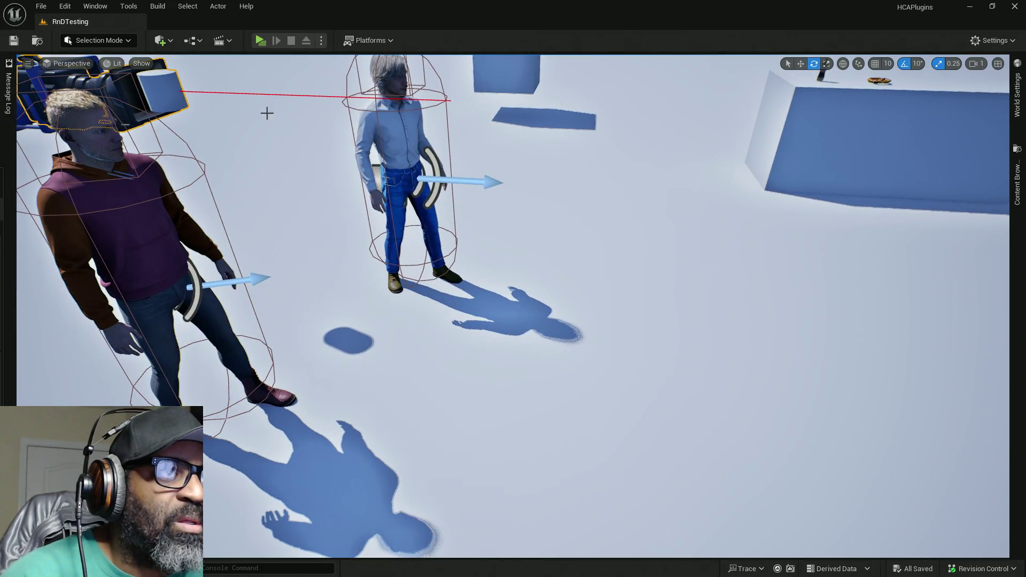
key("Left")
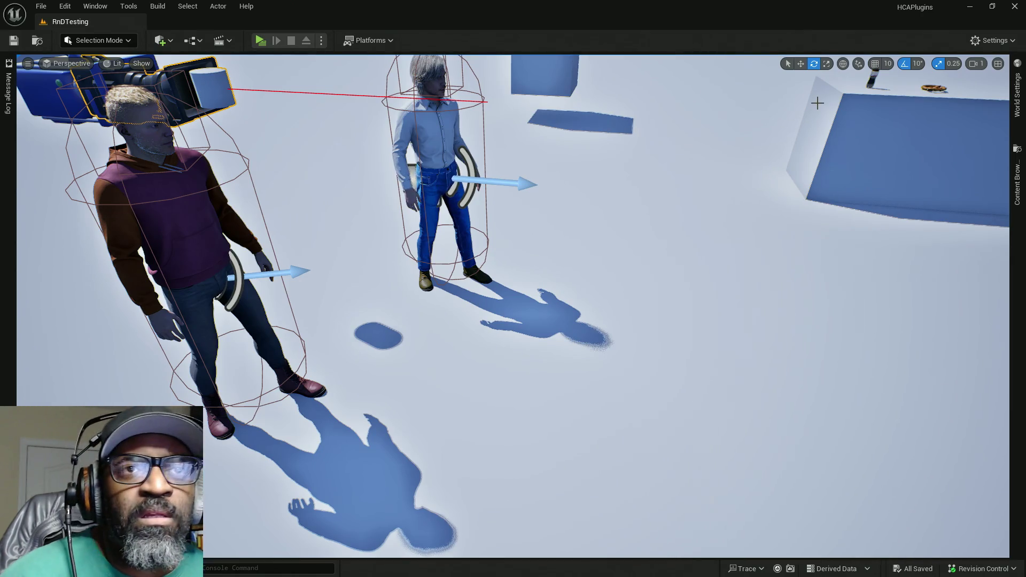
key("Right")
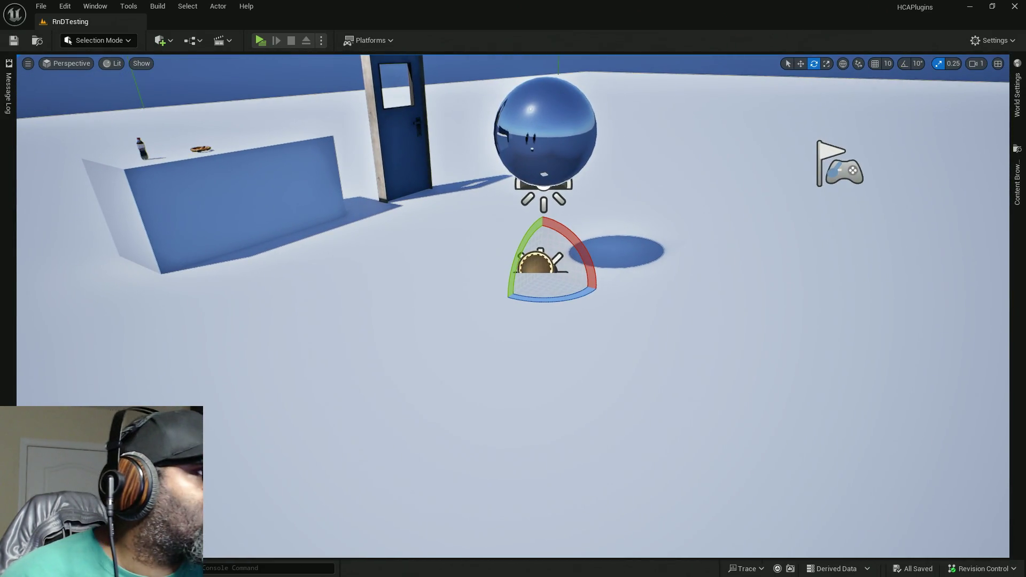
key("Escape")
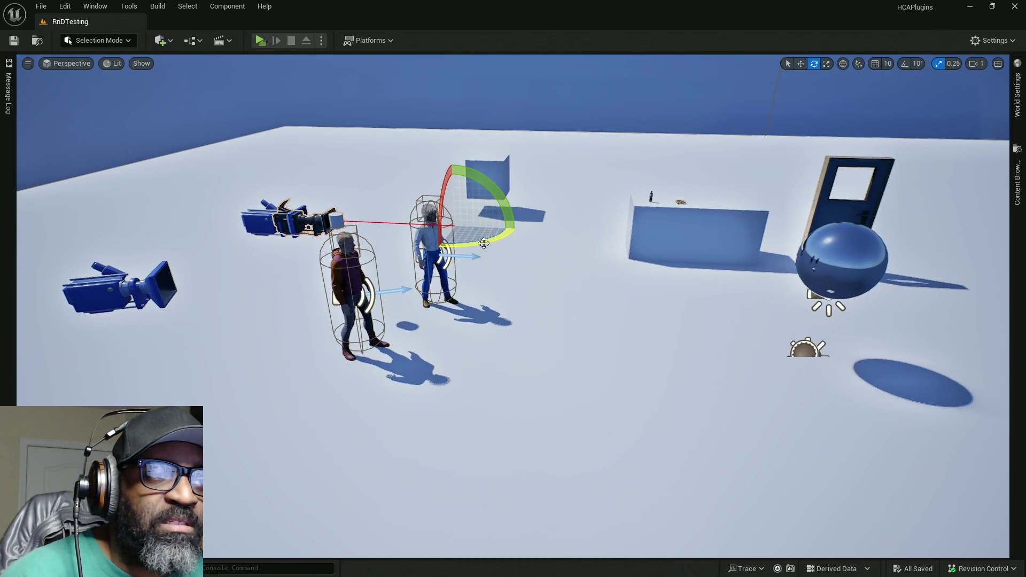
key("w")
scroll(484, 244, "up", 2)
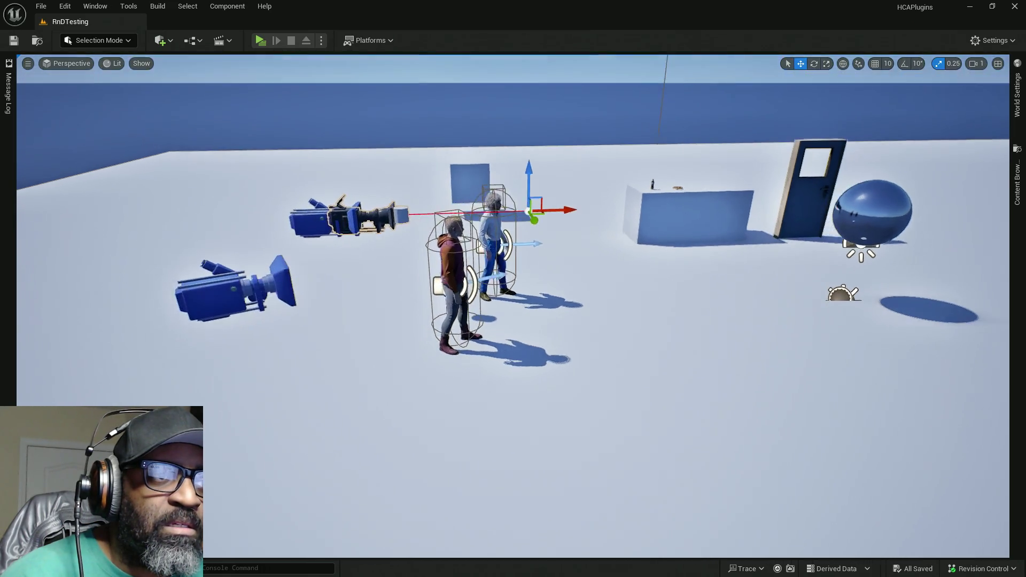
left_click_drag(484, 266, 539, 256)
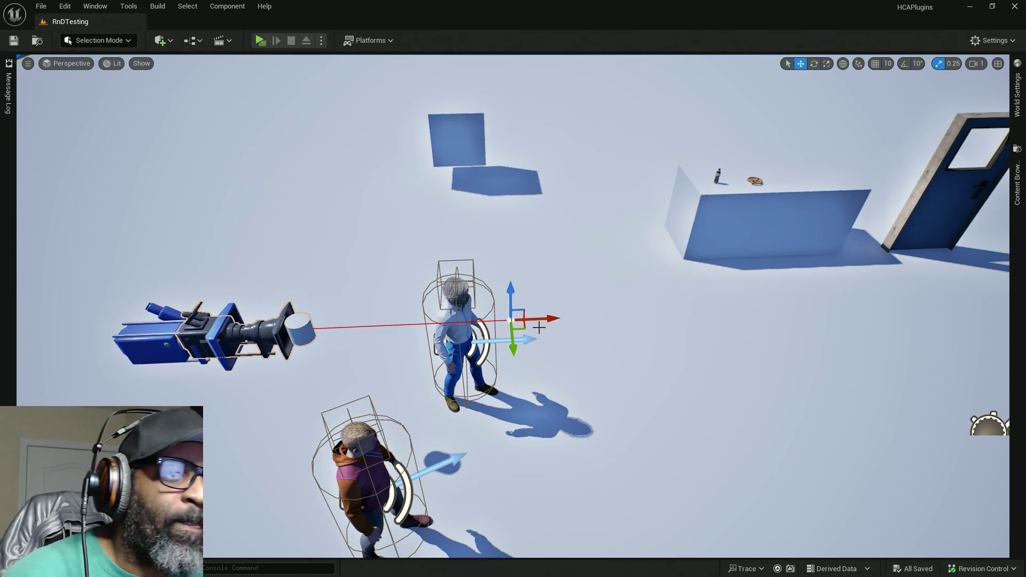
Step: Move the light-shirted character left, turn it to -180 degrees, select the camera actor, and save the level
mouse_move(546, 320)
left_mouse_down()
mouse_move(466, 308)
mouse_move(461, 273)
left_mouse_up()
key("e")
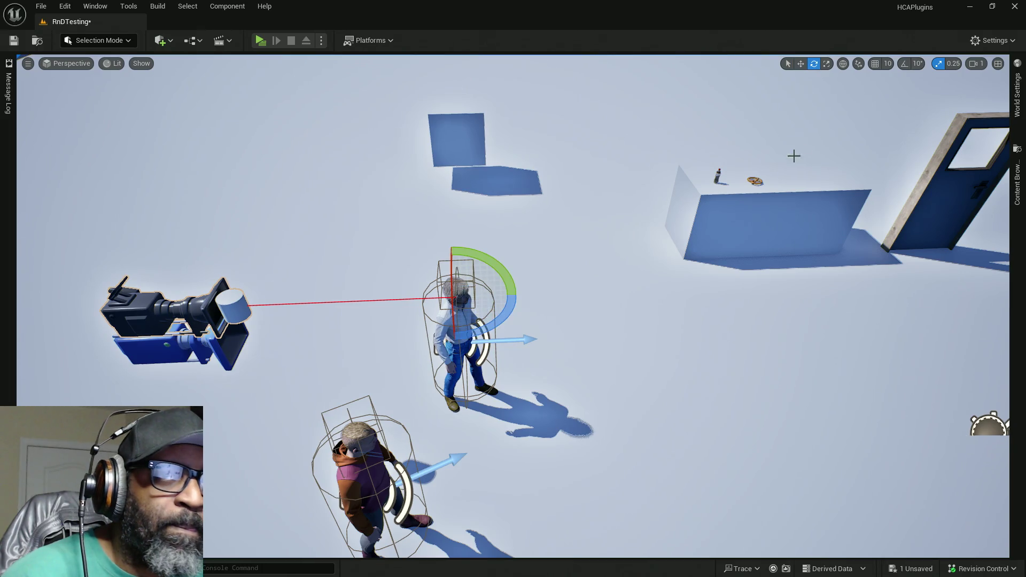
left_click_drag(516, 327, 471, 395)
left_click_drag(513, 300, 513, 257)
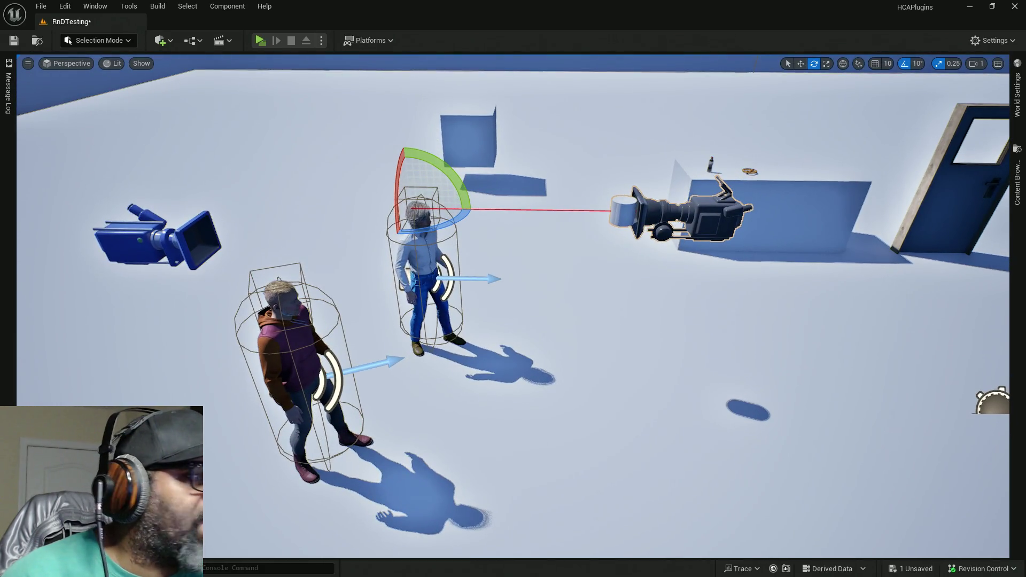
left_click(695, 214)
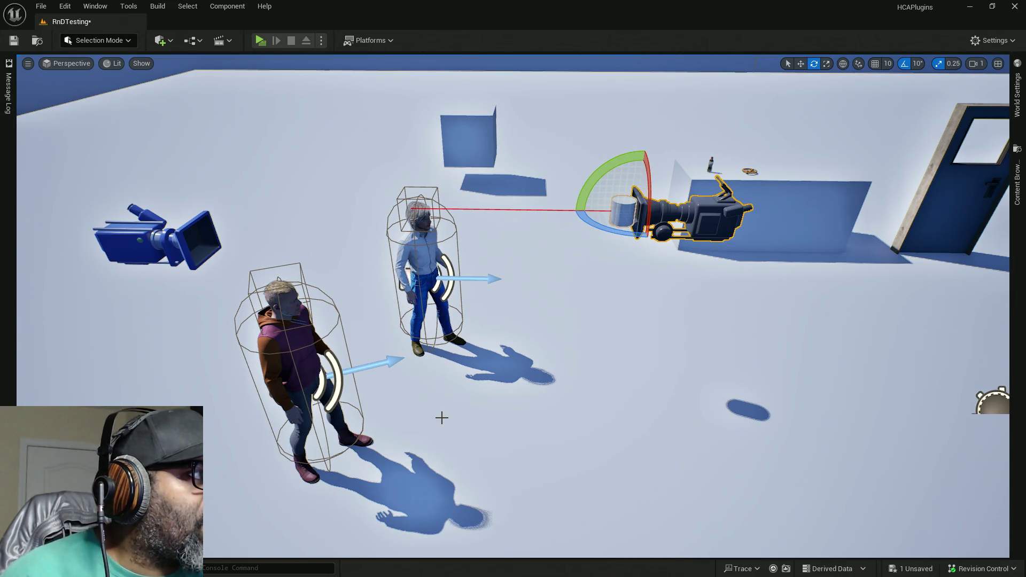
left_click_drag(488, 438, 489, 438)
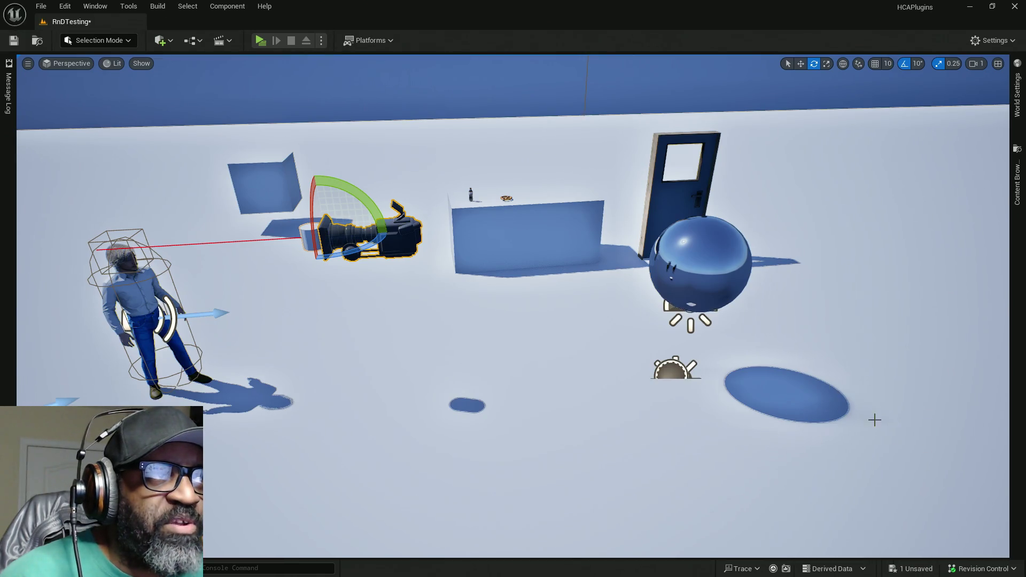
key("ctrl+s")
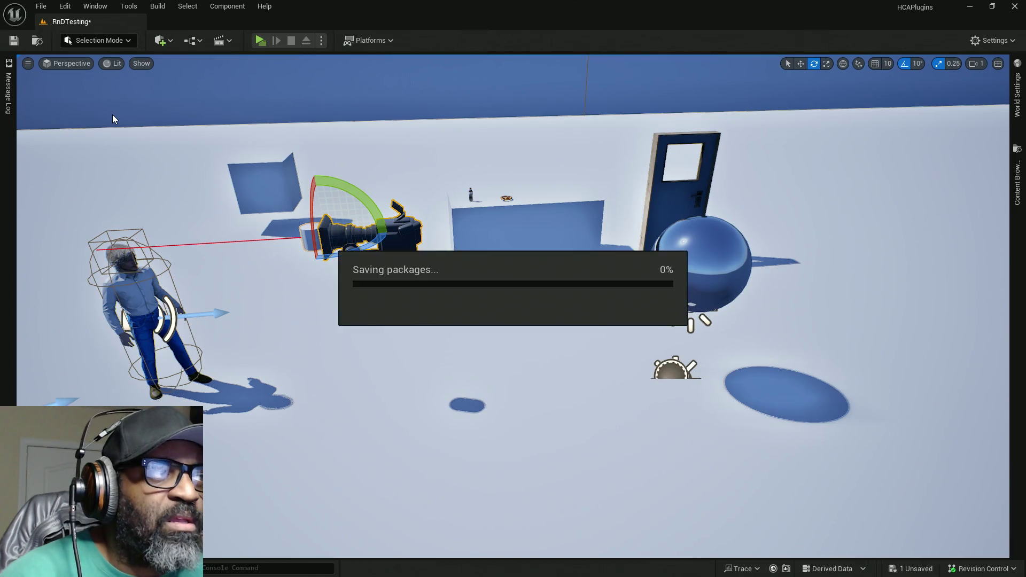
Step: Check the viewport display options for Game View, then reframe the scene
left_click(28, 64)
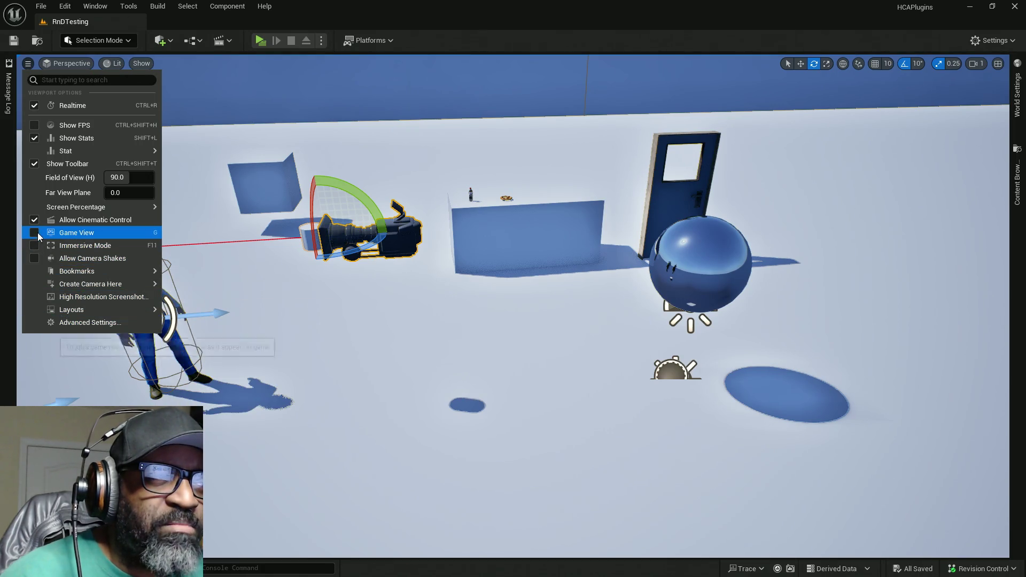
mouse_move(441, 240)
left_mouse_down()
mouse_move(406, 251)
mouse_move(363, 246)
mouse_move(460, 248)
mouse_move(492, 264)
left_mouse_up()
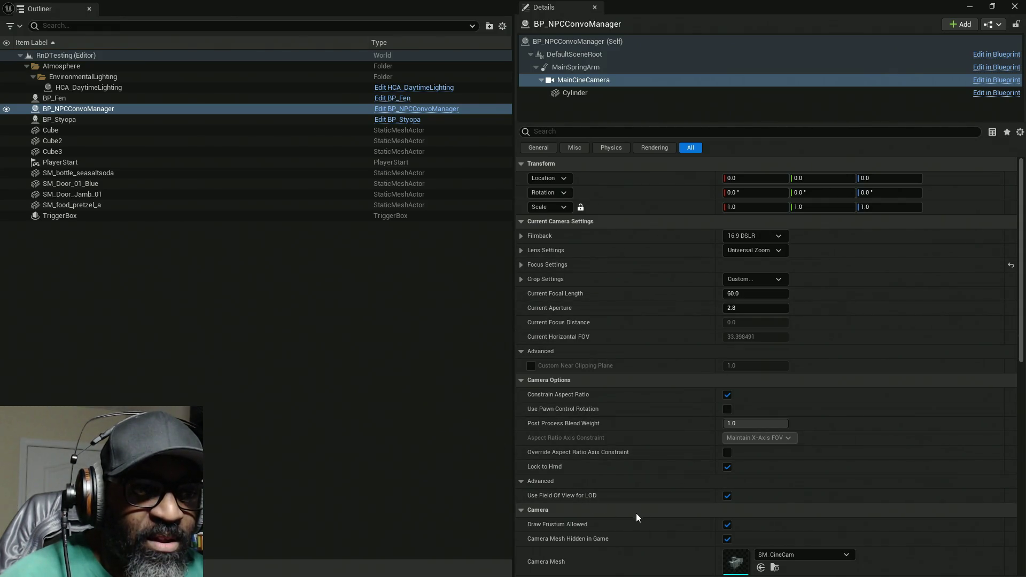
scroll(643, 446, "down", 5)
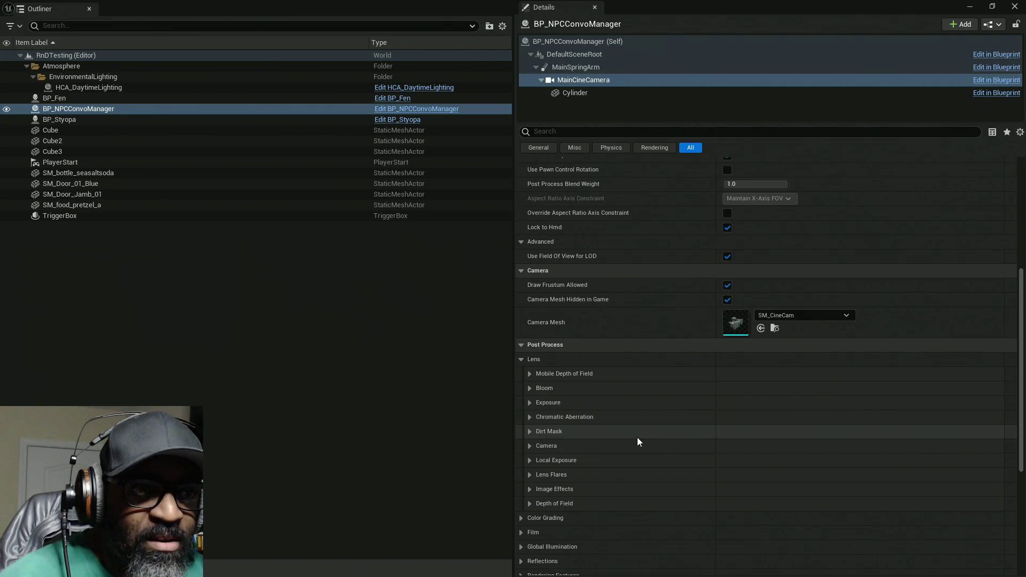
scroll(580, 420, "down", 3)
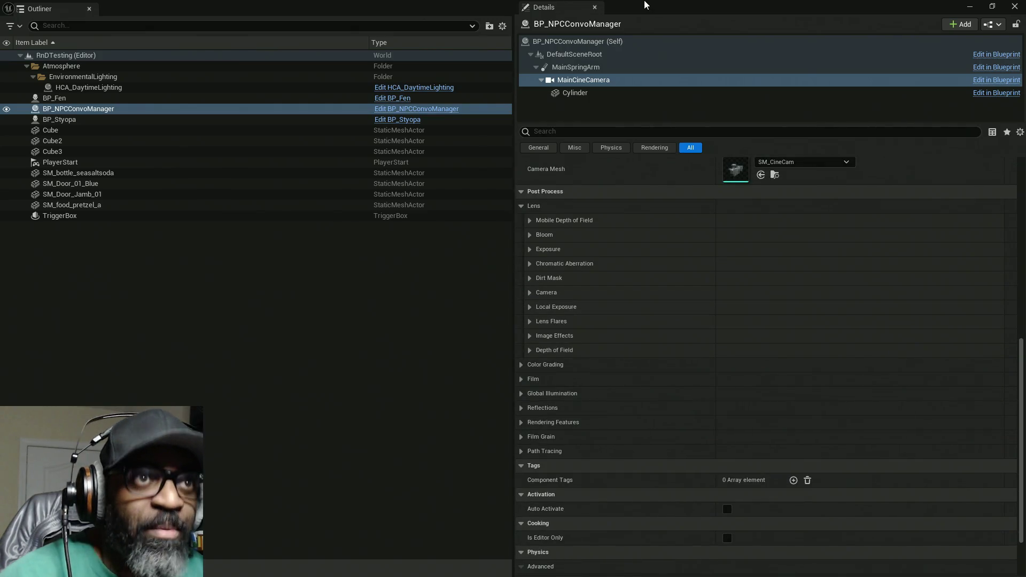
key("alt+Tab")
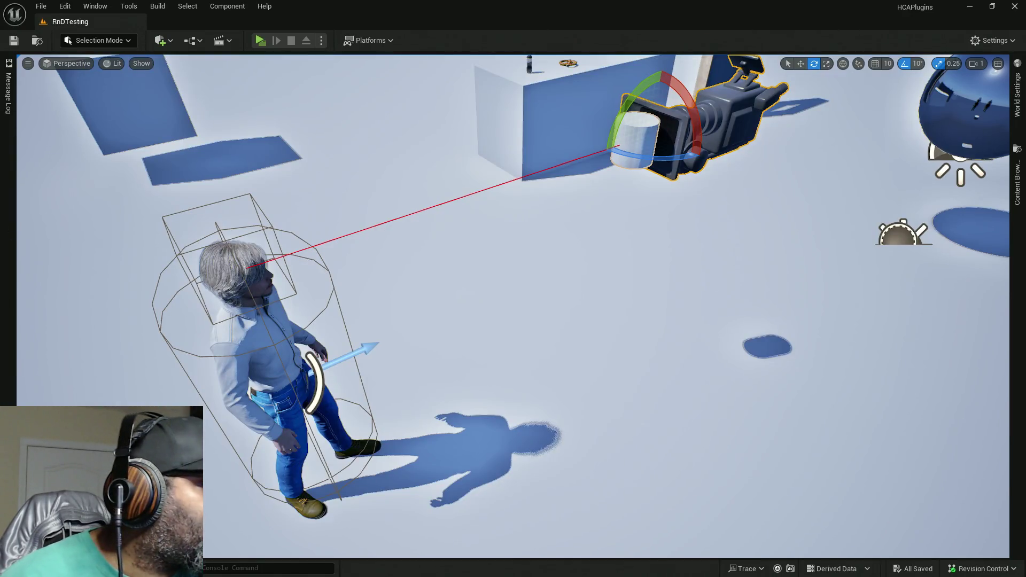
key("alt+Tab")
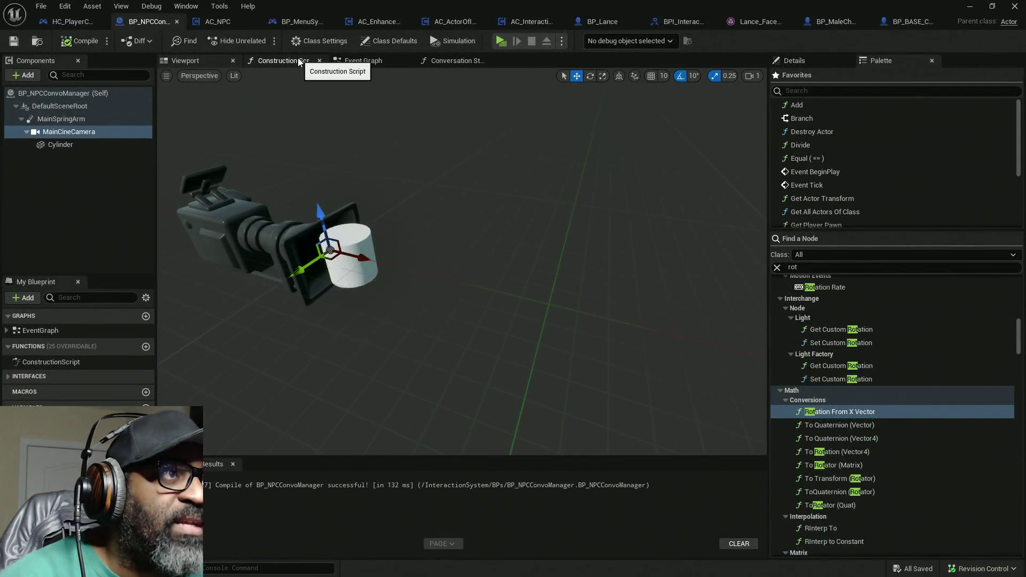
Step: Inspect the construction script's Make CameraTrackingFocusSettings node and its pin options
left_click(299, 60)
left_click_drag(296, 241, 561, 229)
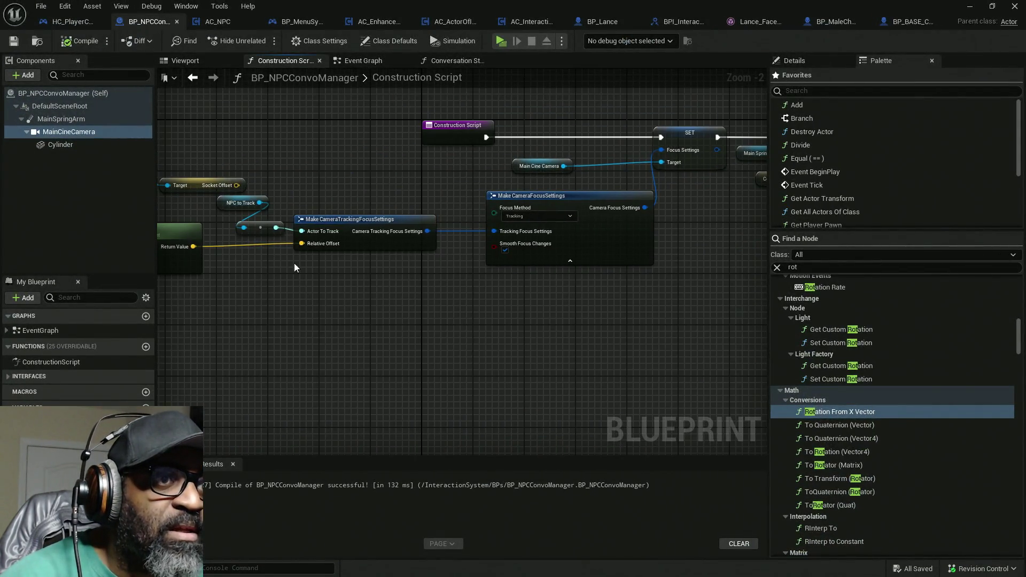
scroll(473, 273, "up", 2)
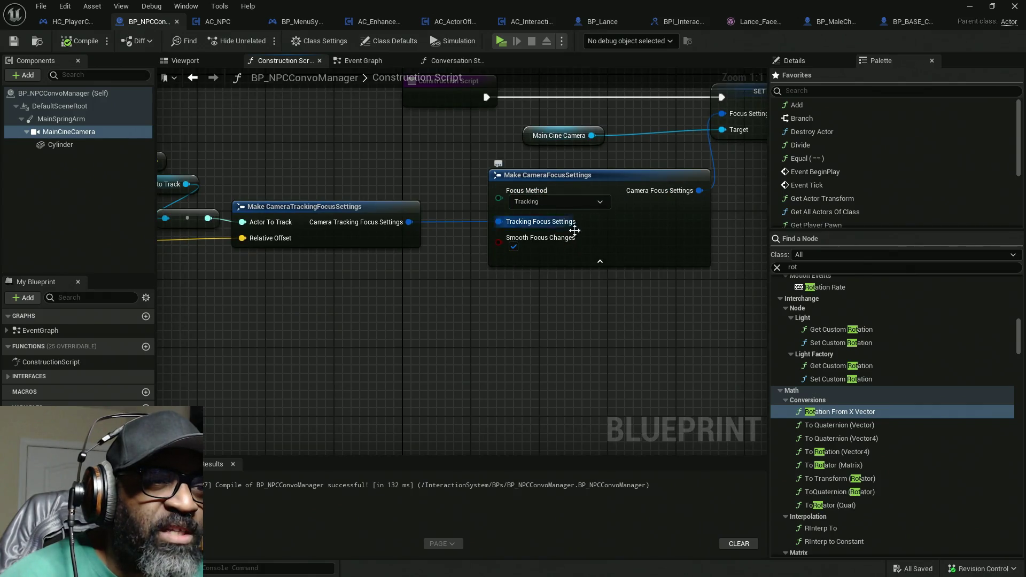
left_click_drag(267, 203, 222, 172)
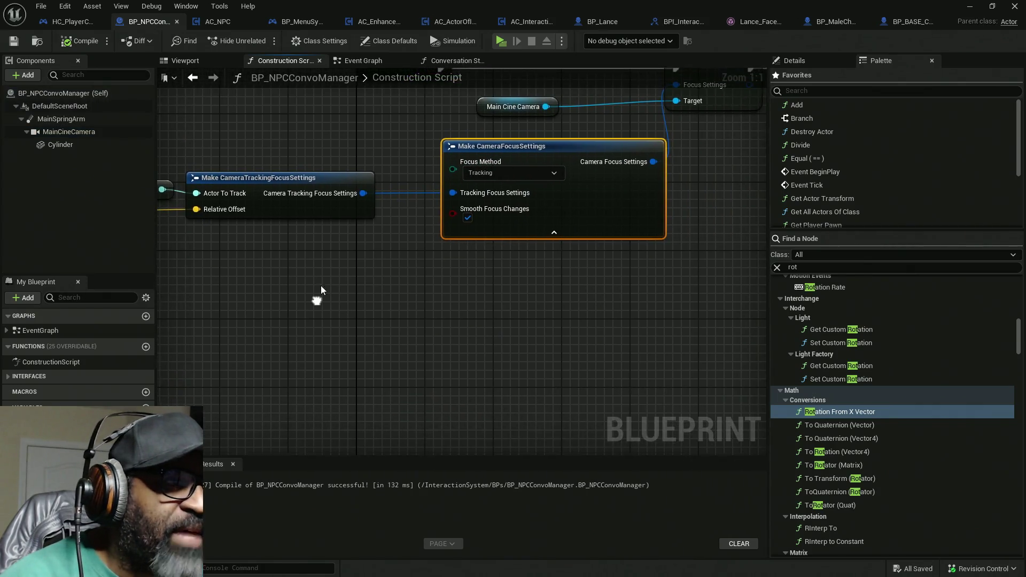
mouse_move(267, 204)
left_mouse_down()
mouse_move(467, 337)
mouse_move(579, 376)
mouse_move(323, 402)
left_mouse_up()
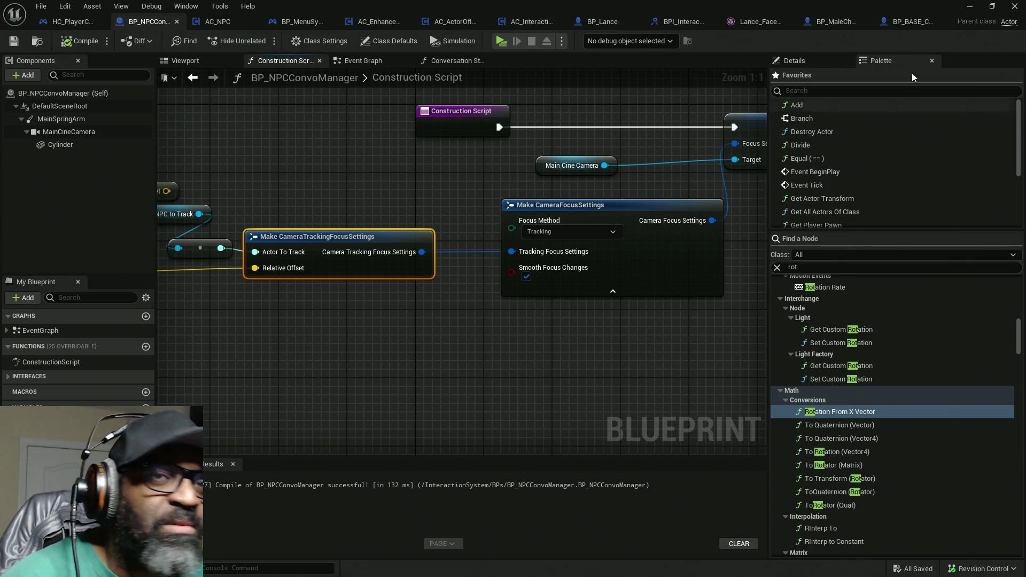
left_click(821, 59)
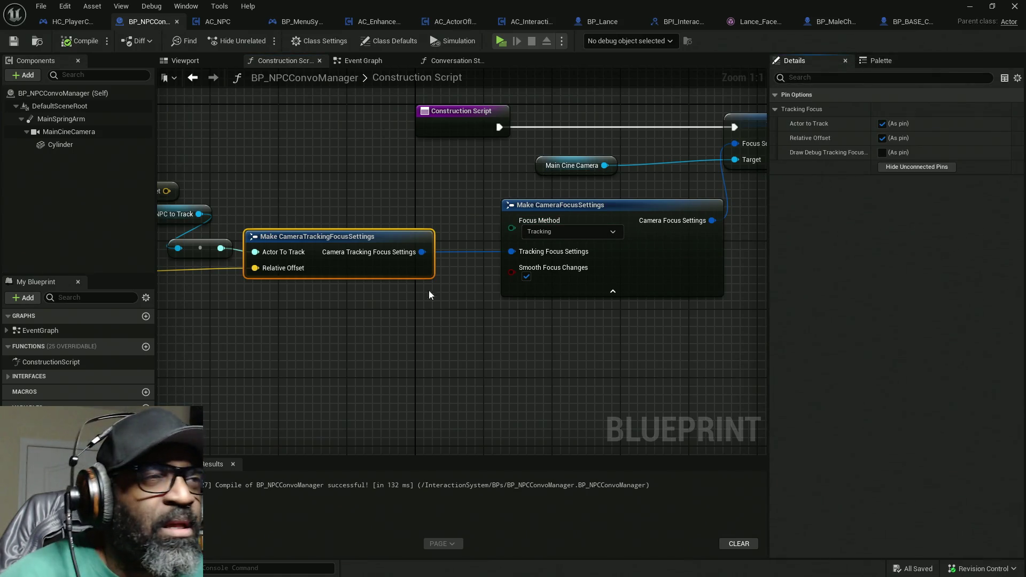
Step: Review class settings and defaults, then scroll to MainCineCamera's camera settings and open the Edit menu
left_click(314, 42)
left_click(393, 38)
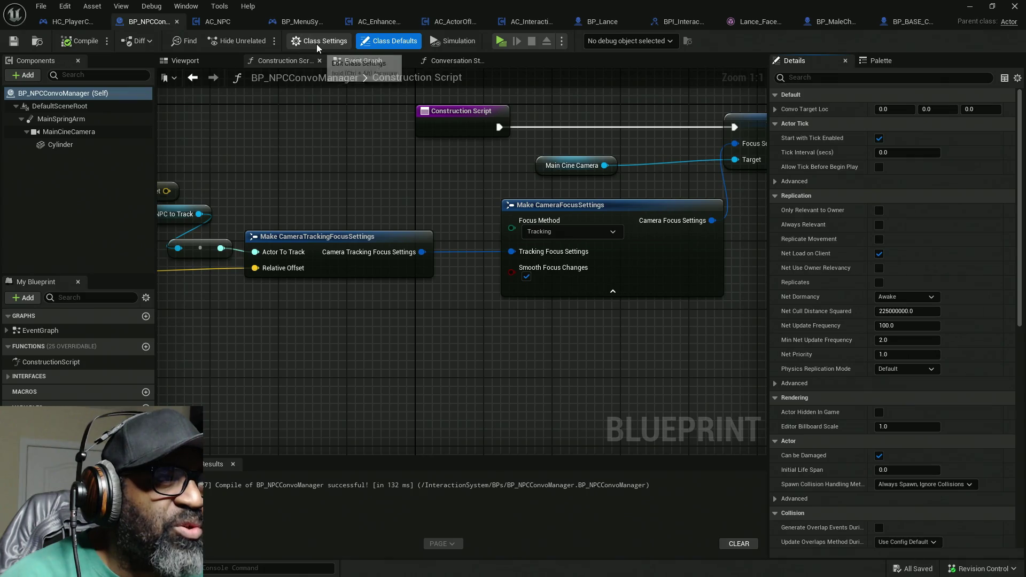
left_click(65, 132)
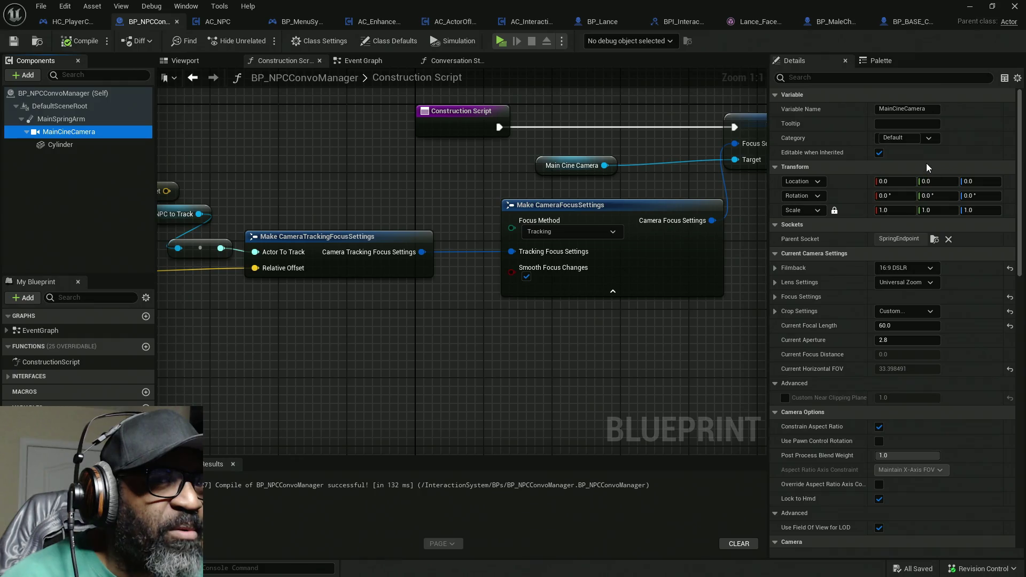
scroll(890, 300, "down", 2)
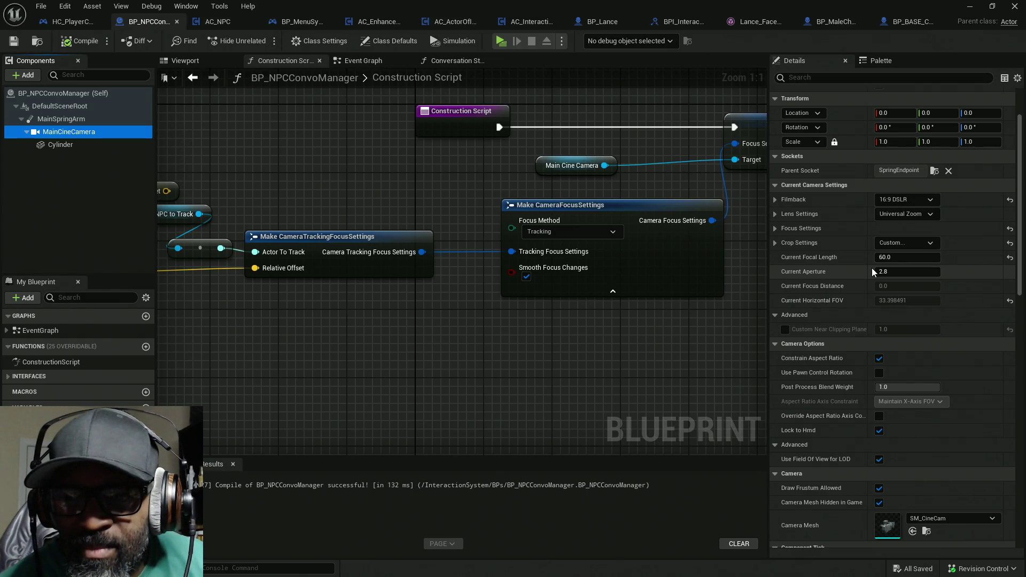
left_click(64, 6)
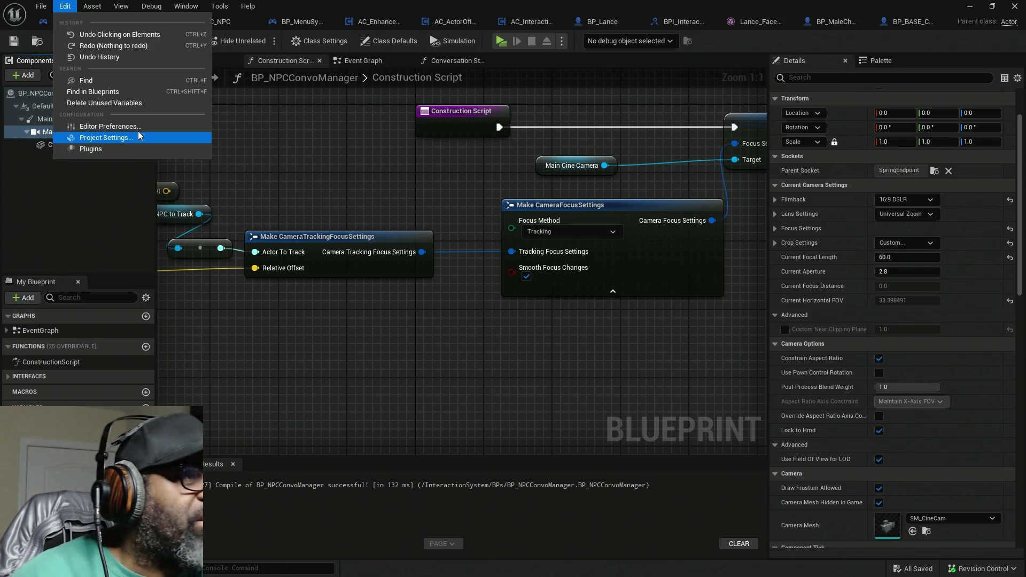
left_click(106, 126)
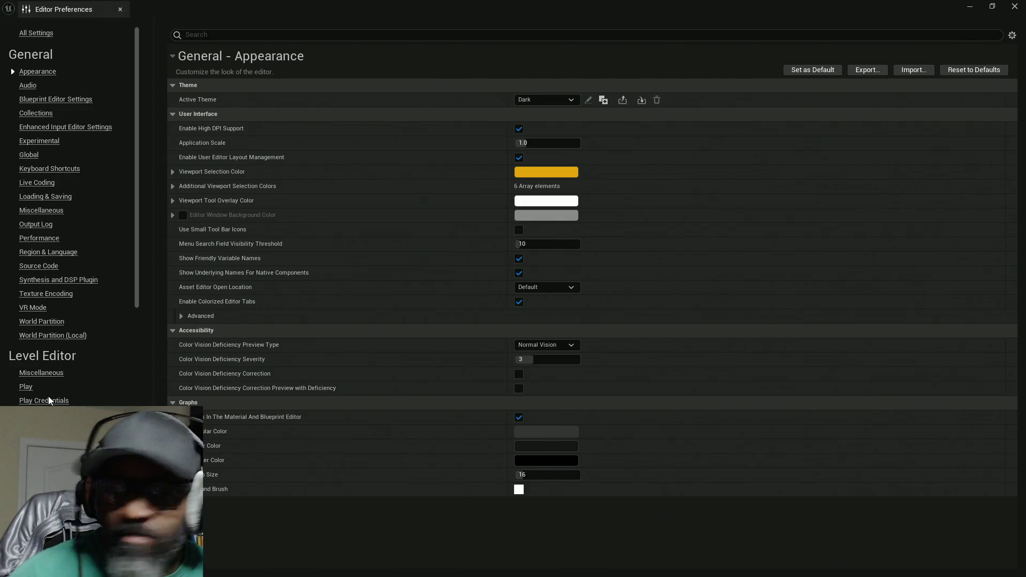
left_click(38, 415)
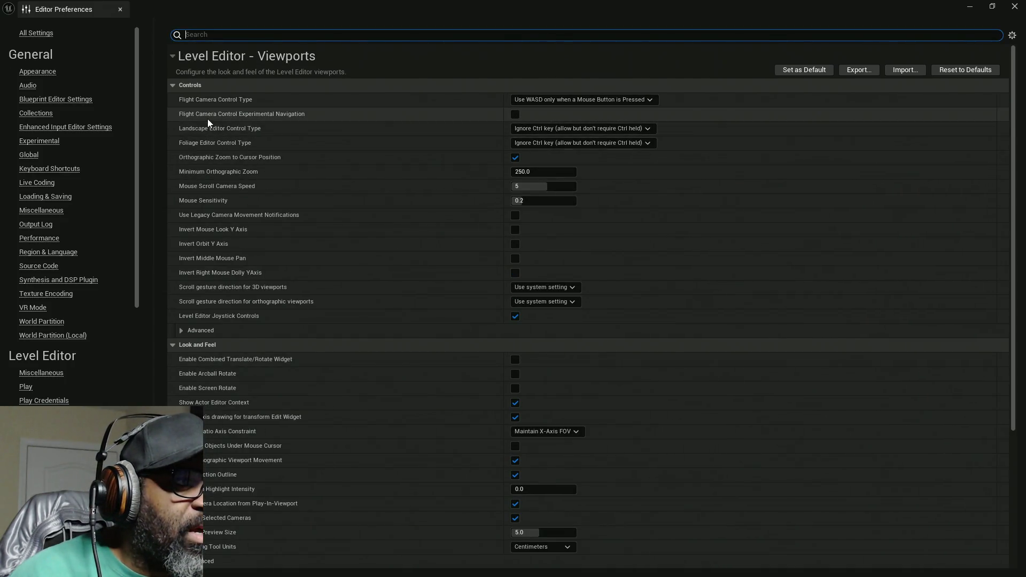
mouse_move(205, 117)
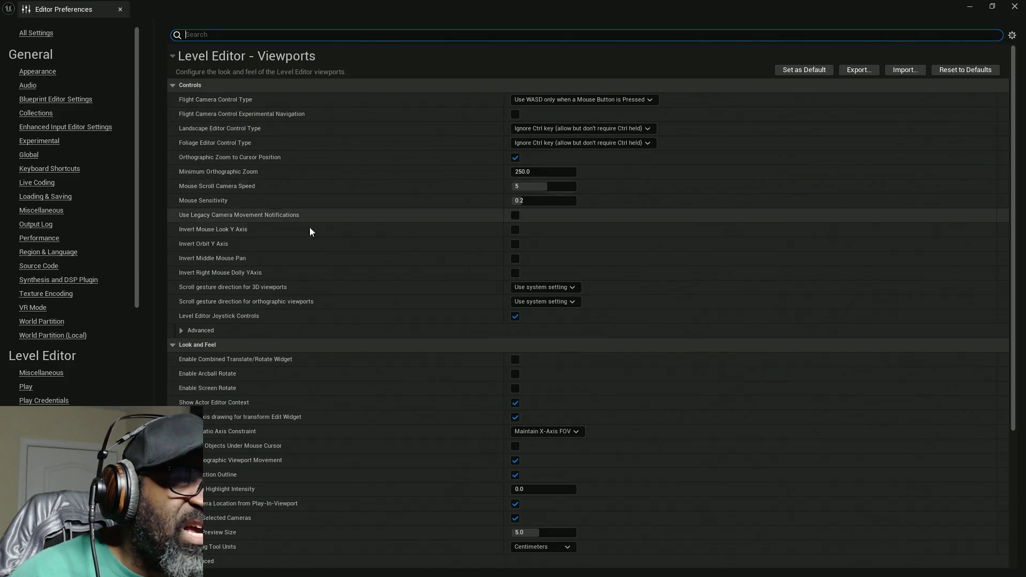
scroll(262, 181, "down", 1)
scroll(262, 182, "down", 1)
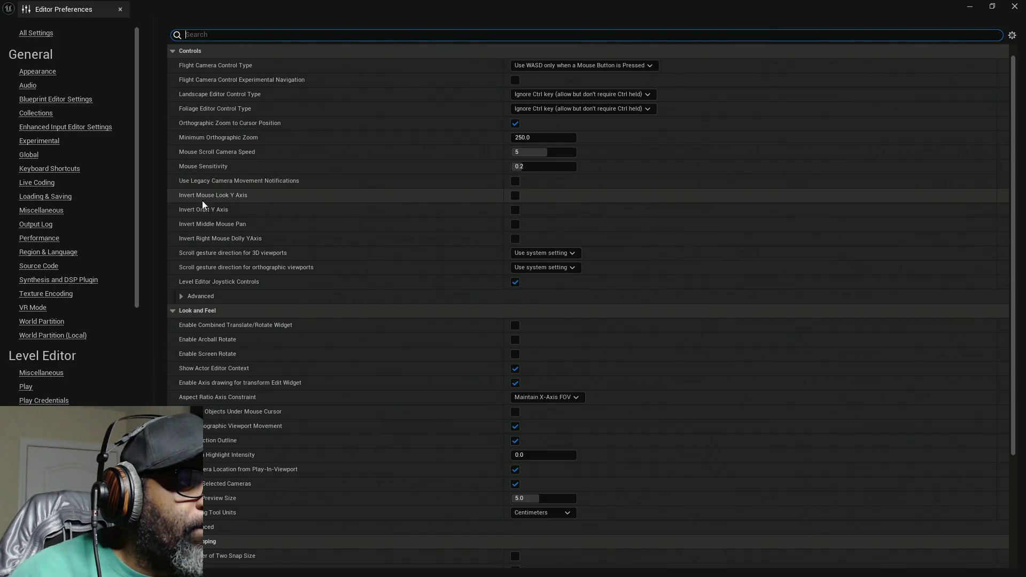
mouse_move(206, 242)
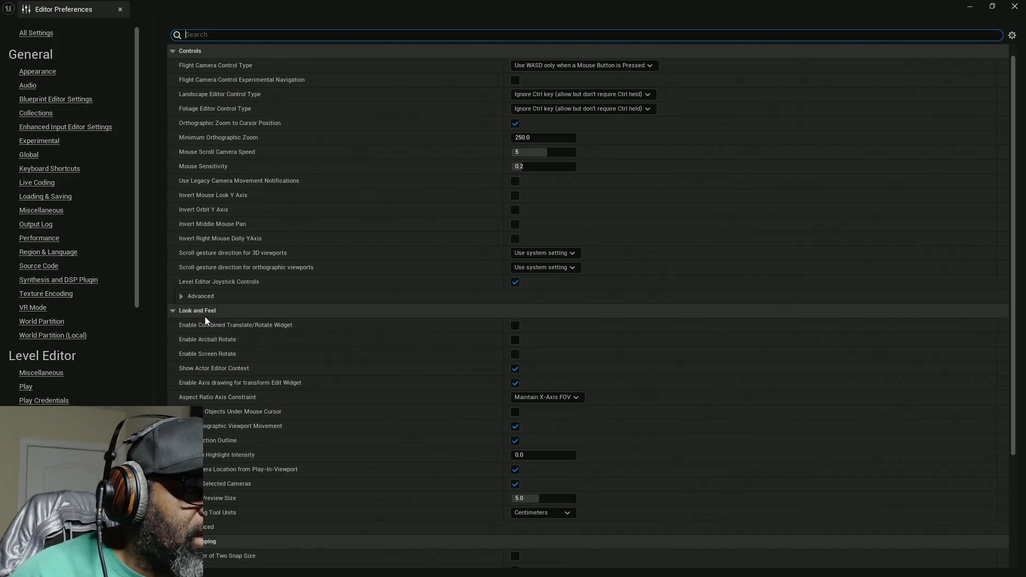
scroll(204, 316, "down", 6)
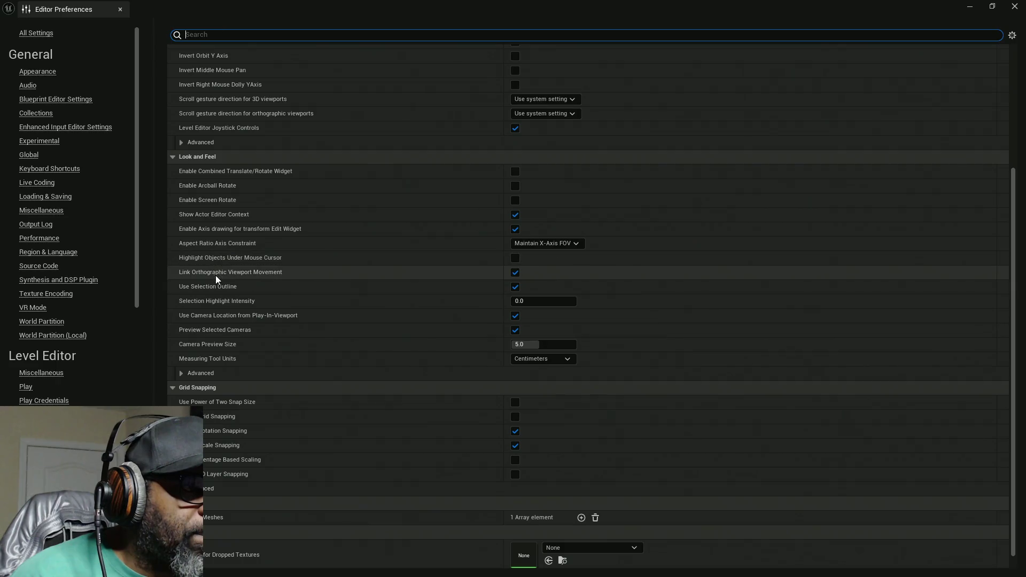
scroll(231, 328, "down", 1)
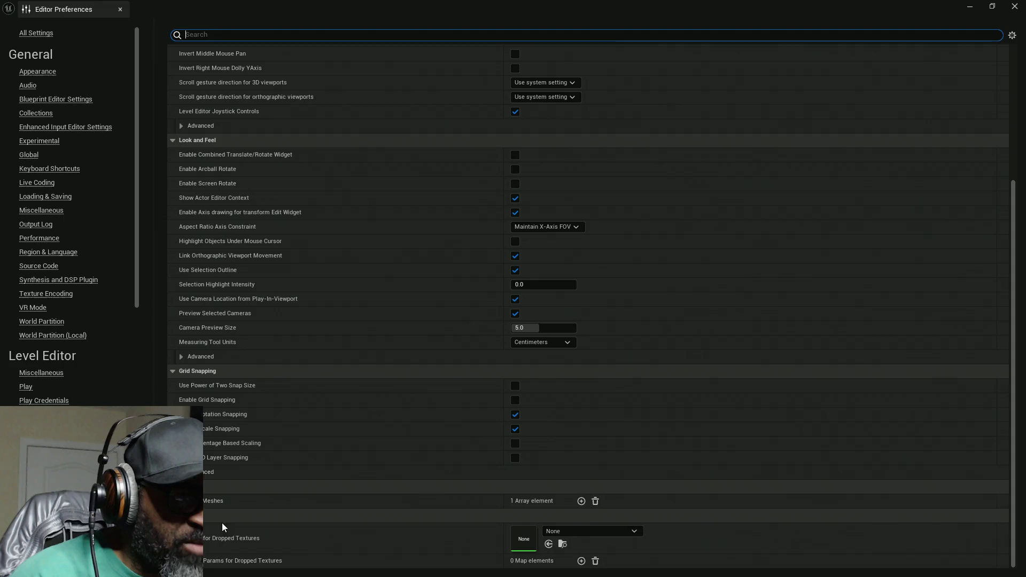
left_click(190, 501)
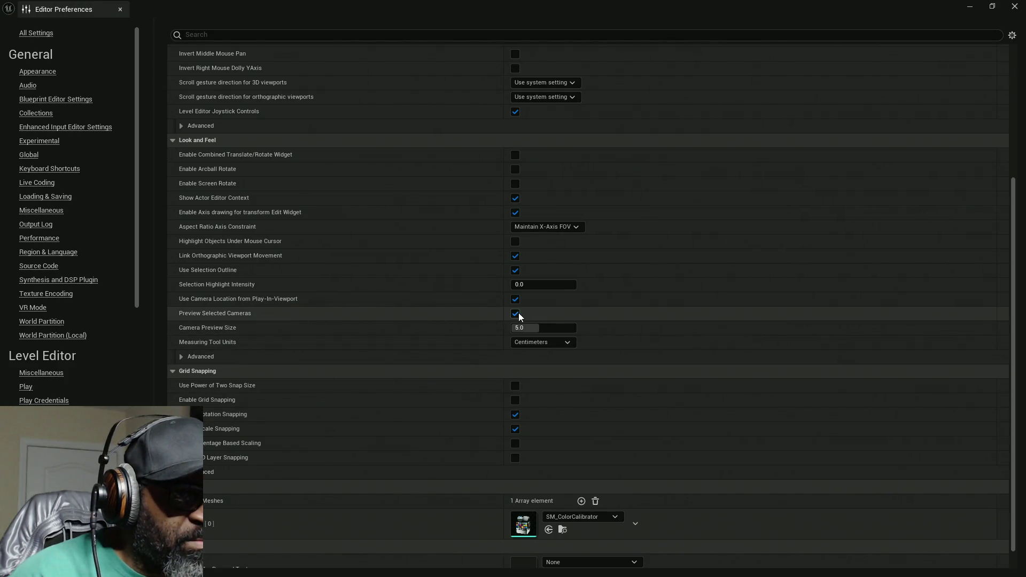
mouse_move(188, 313)
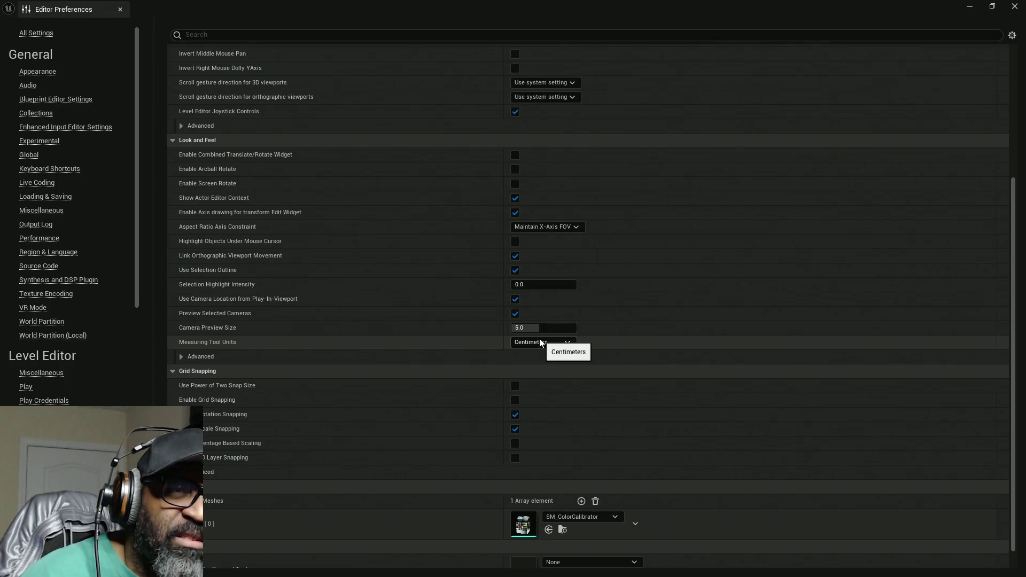
left_click(1015, 6)
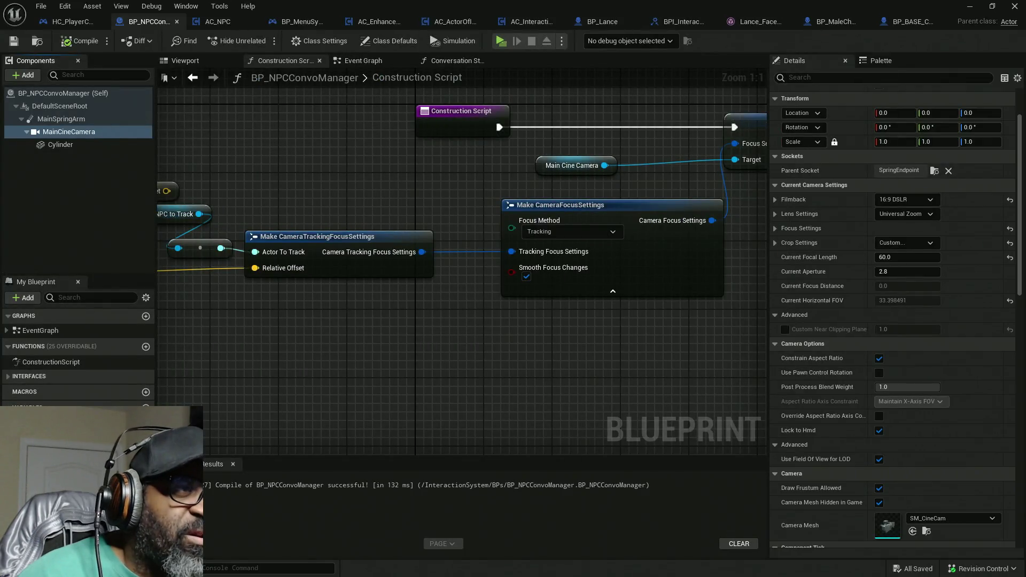
Step: Return to the RnDTesting level viewport, briefly opening and dismissing the window switcher
left_click(970, 6)
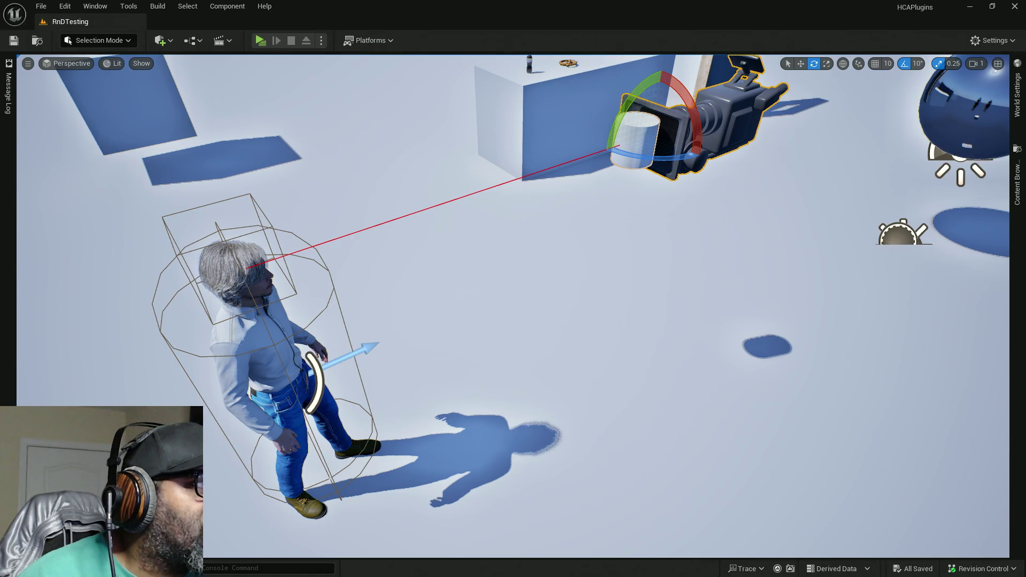
key("alt+Tab")
key("Escape")
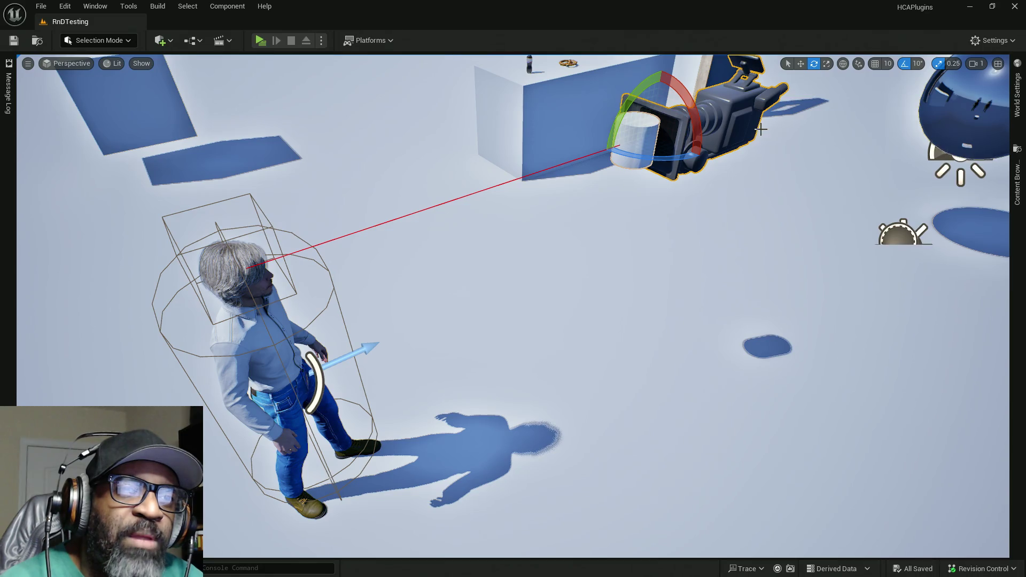
Step: Browse the Post Processing and Developer show flags, search them for 'cam', then open the viewport display options
left_click(142, 64)
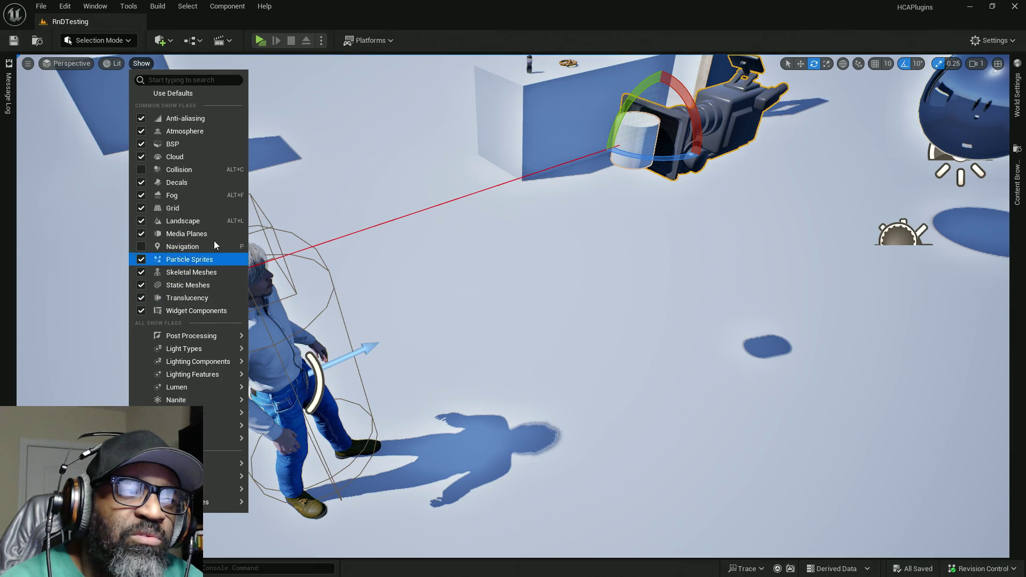
mouse_move(212, 342)
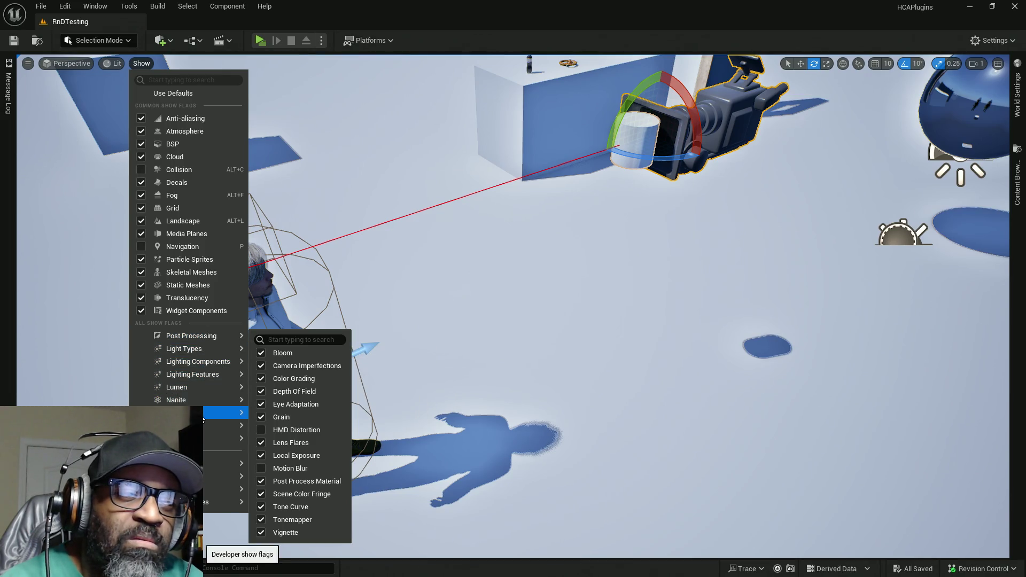
mouse_move(203, 420)
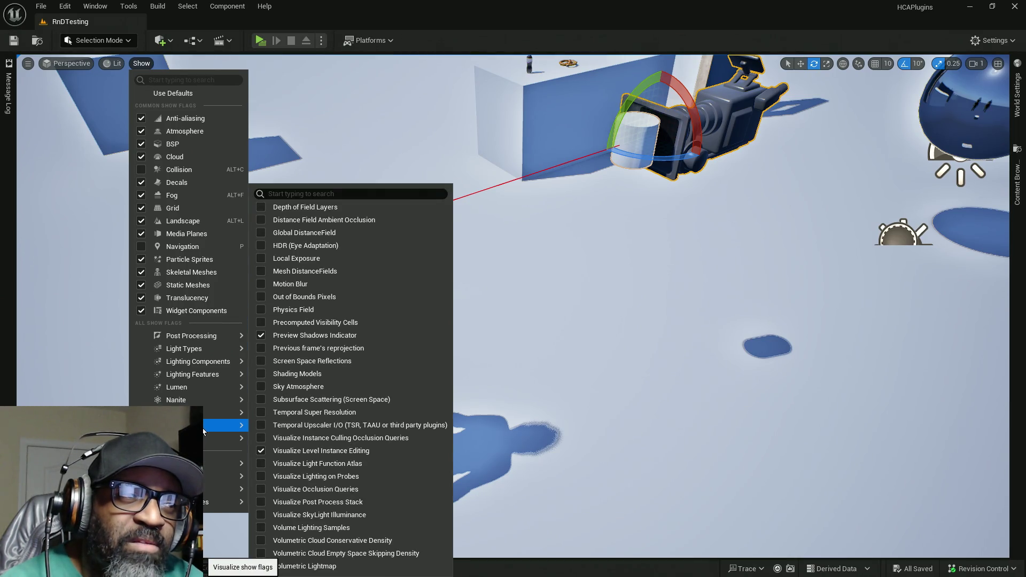
left_click(327, 192)
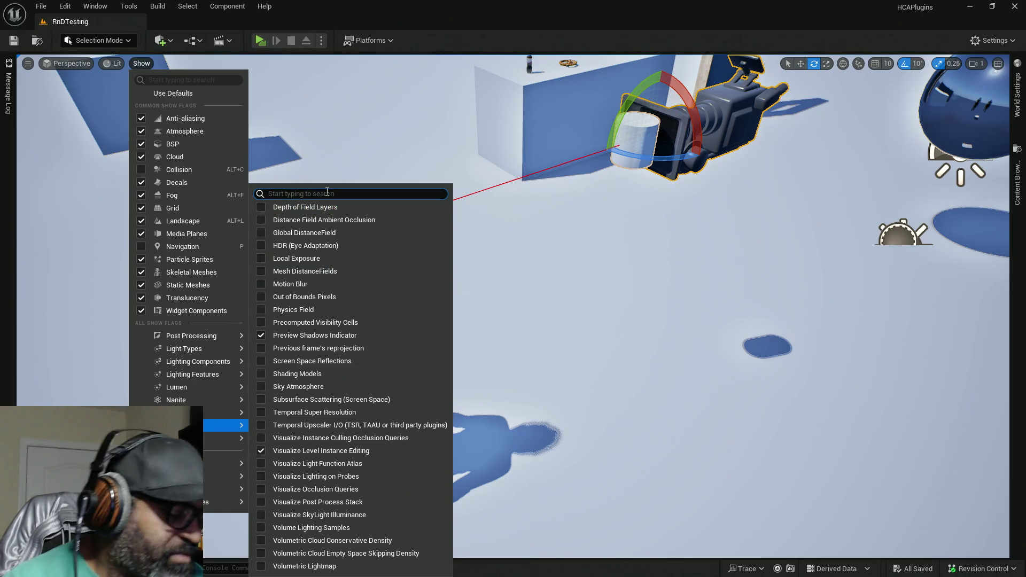
type("camer")
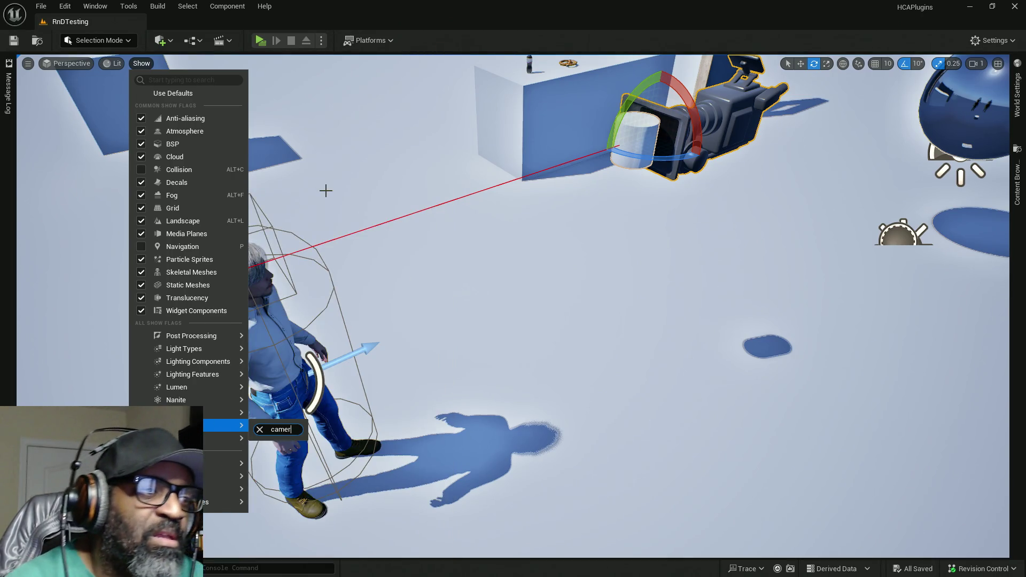
mouse_move(227, 438)
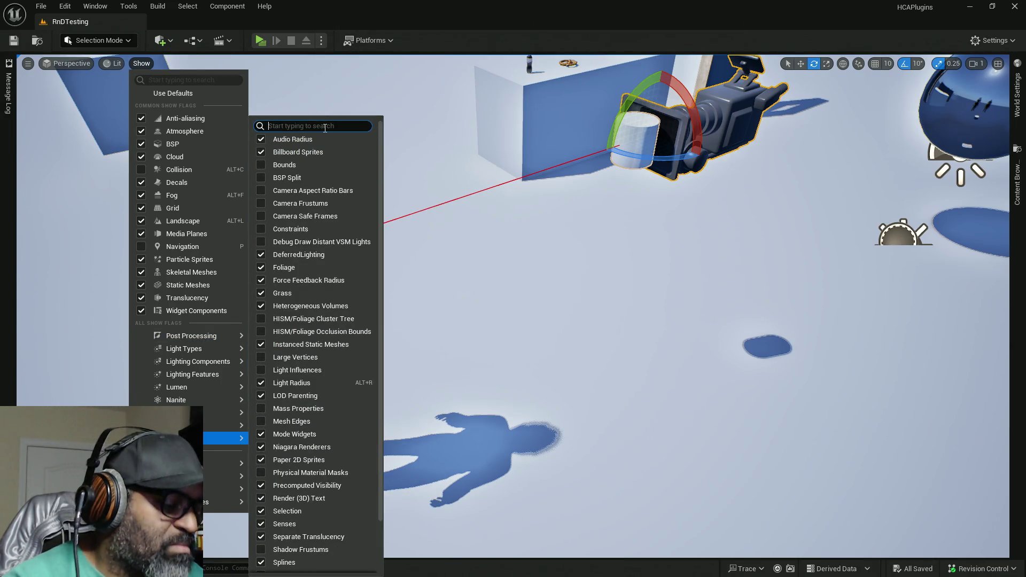
type("cam")
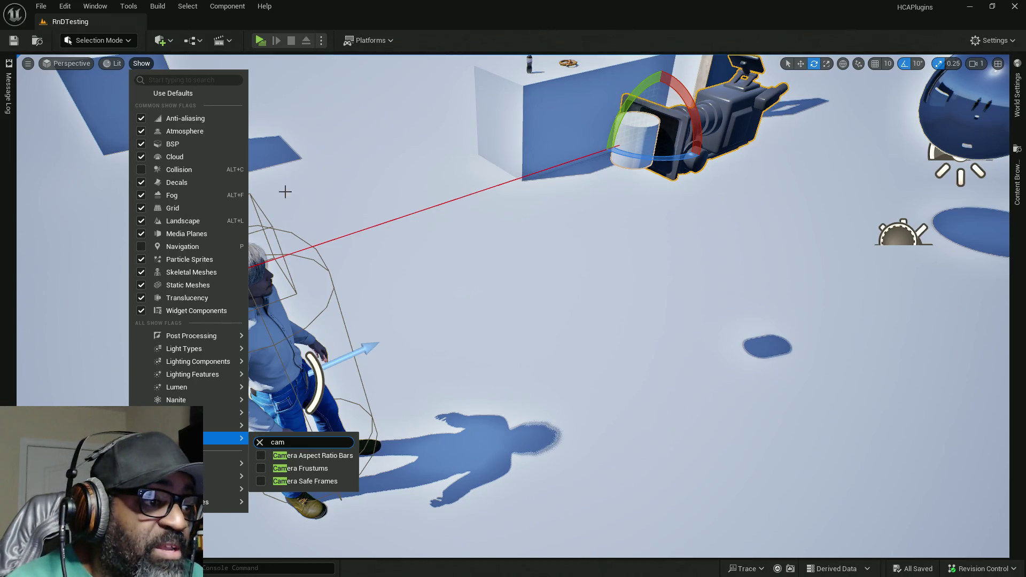
mouse_move(214, 361)
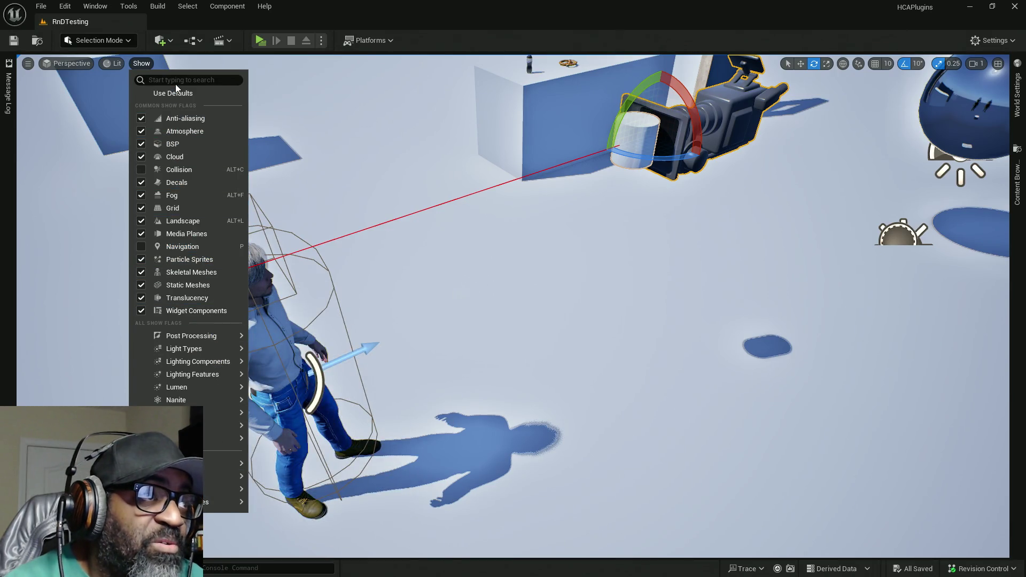
left_click(143, 64)
left_click(28, 63)
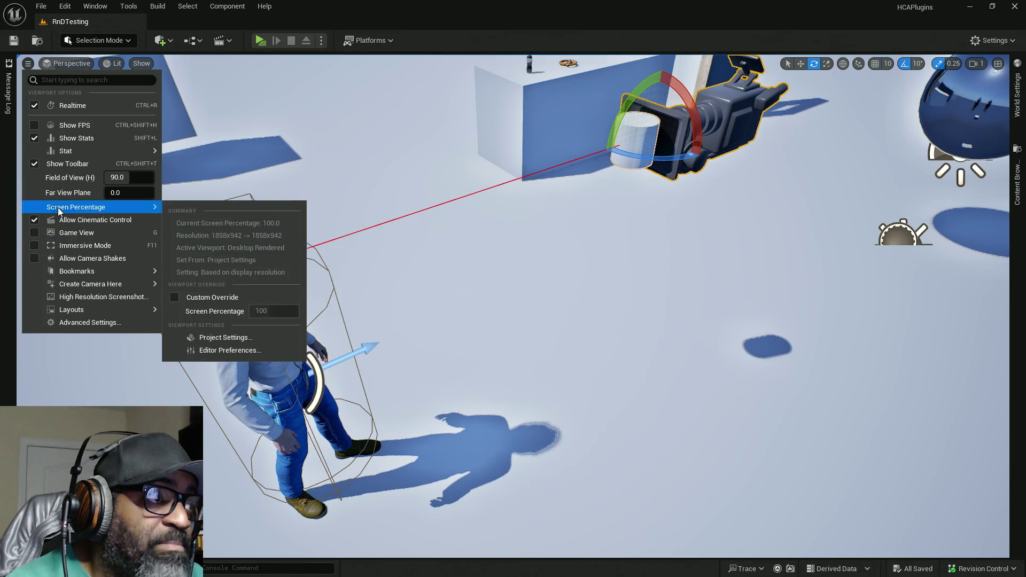
Step: Turn Game View on to preview the level, then switch it back off
mouse_move(62, 211)
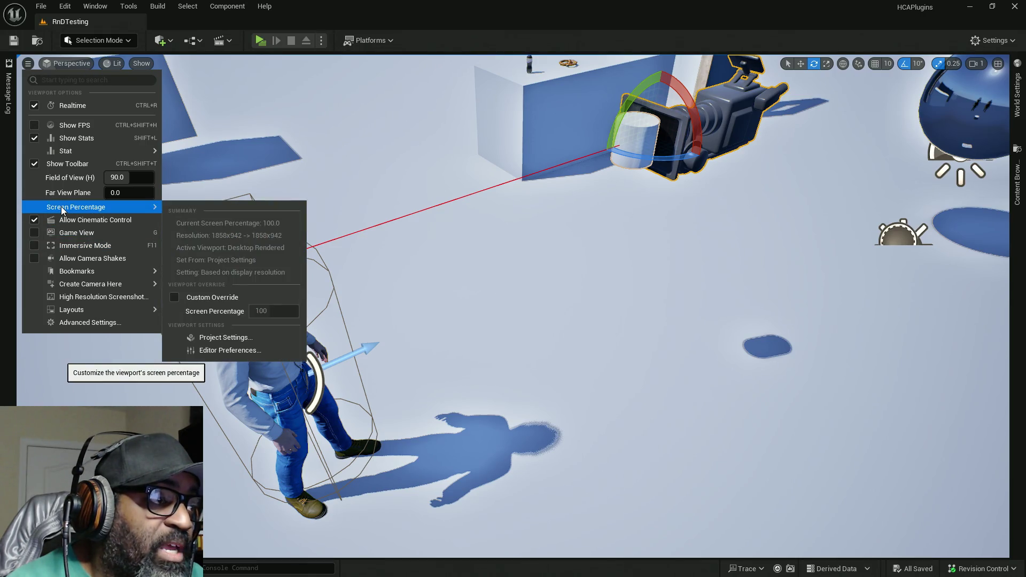
left_click(47, 235)
left_click(34, 233)
Step: Browse the Bookmarks and Layouts submenus and the view mode list, then close them
mouse_move(38, 268)
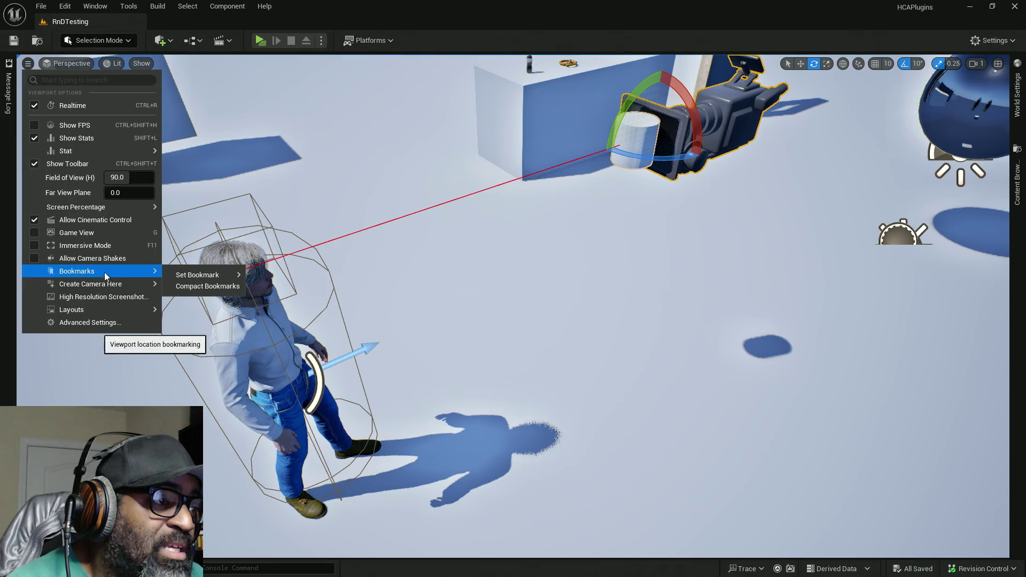
mouse_move(85, 310)
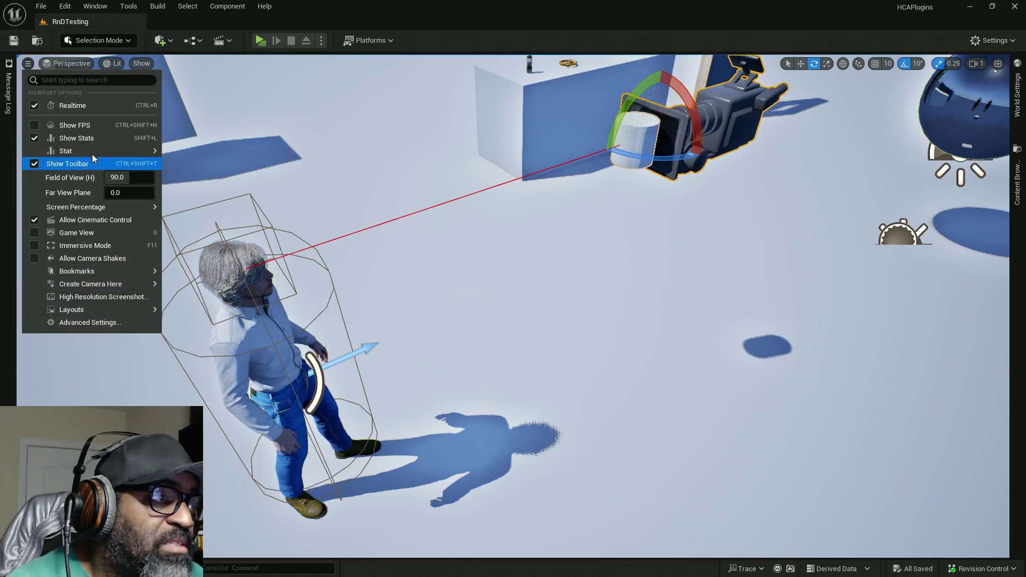
left_click(115, 62)
left_click(460, 20)
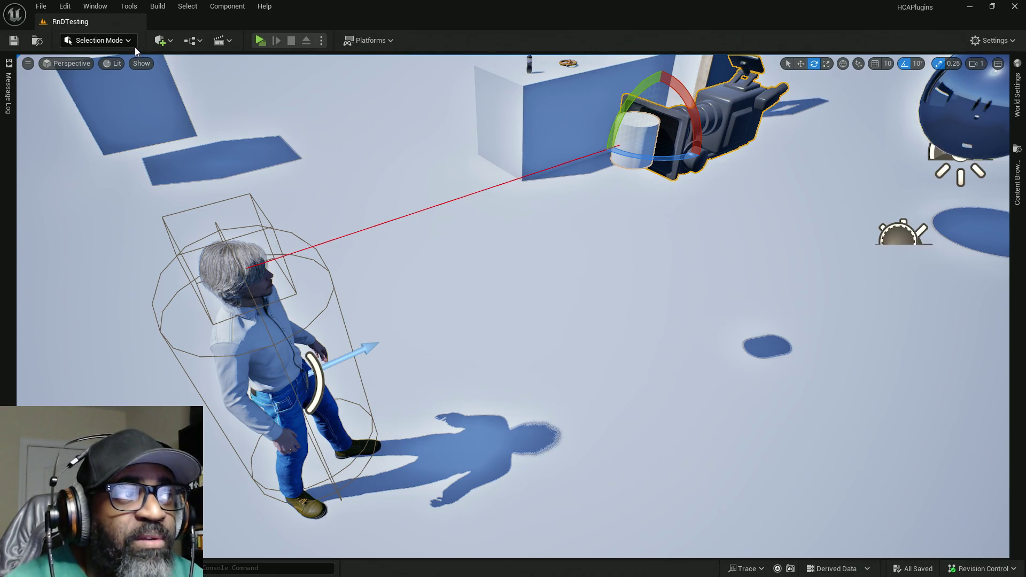
Step: Browse the level sequence, Blueprint and editor Settings toolbar dropdowns
left_click(222, 42)
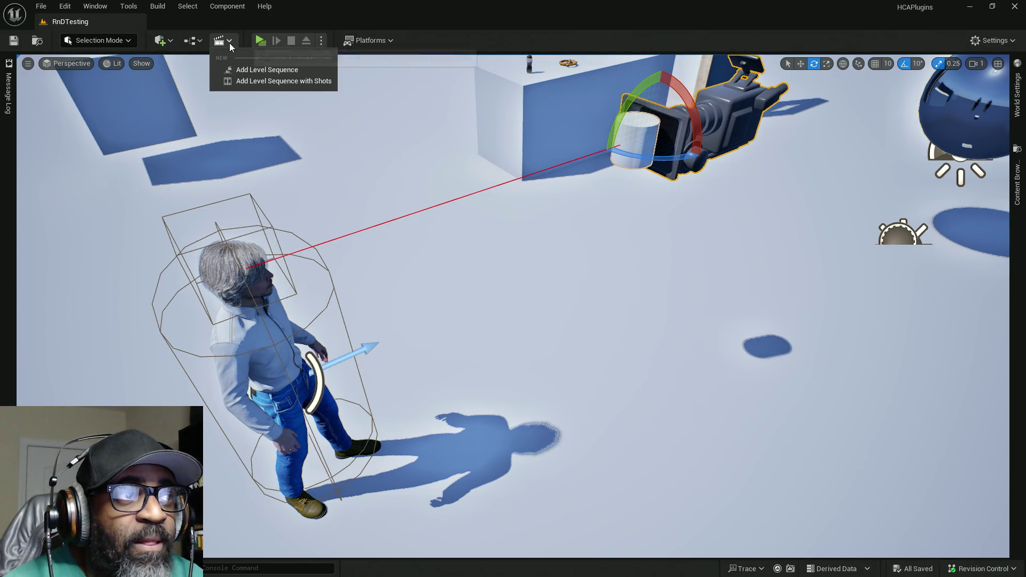
left_click(203, 41)
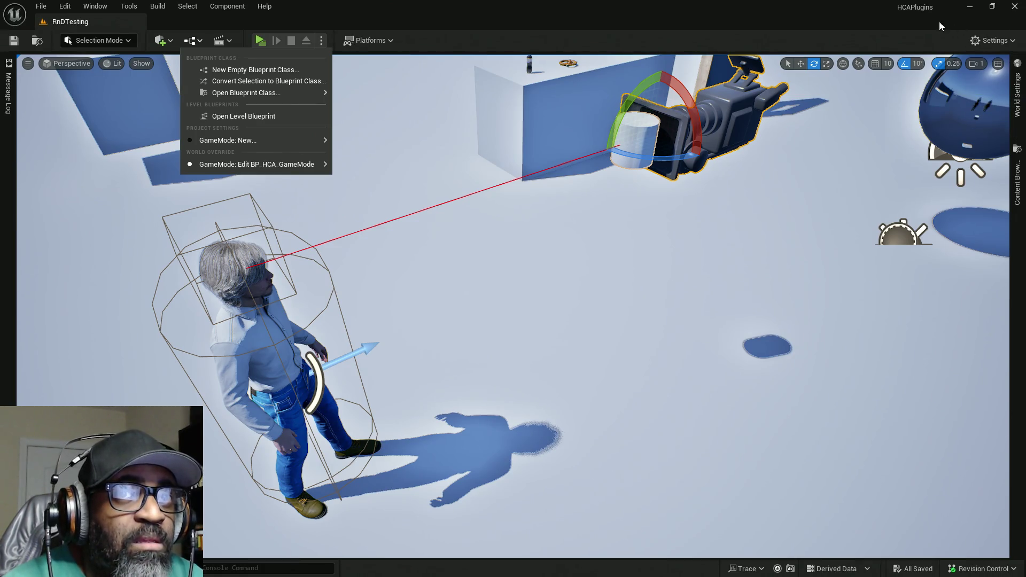
left_click(983, 37)
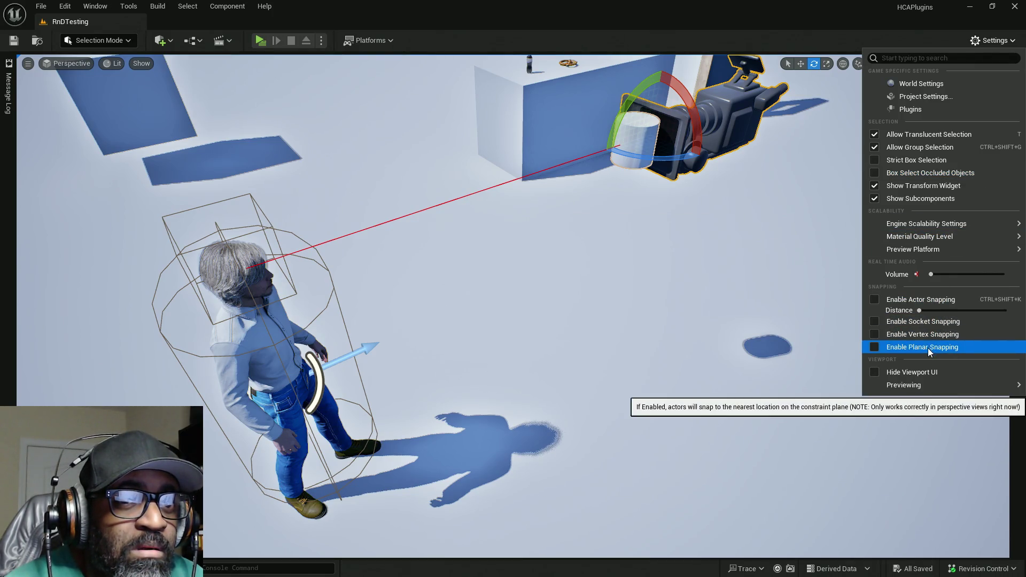
Step: Close the editor settings options and bring up the camera component's actions menu
mouse_move(914, 387)
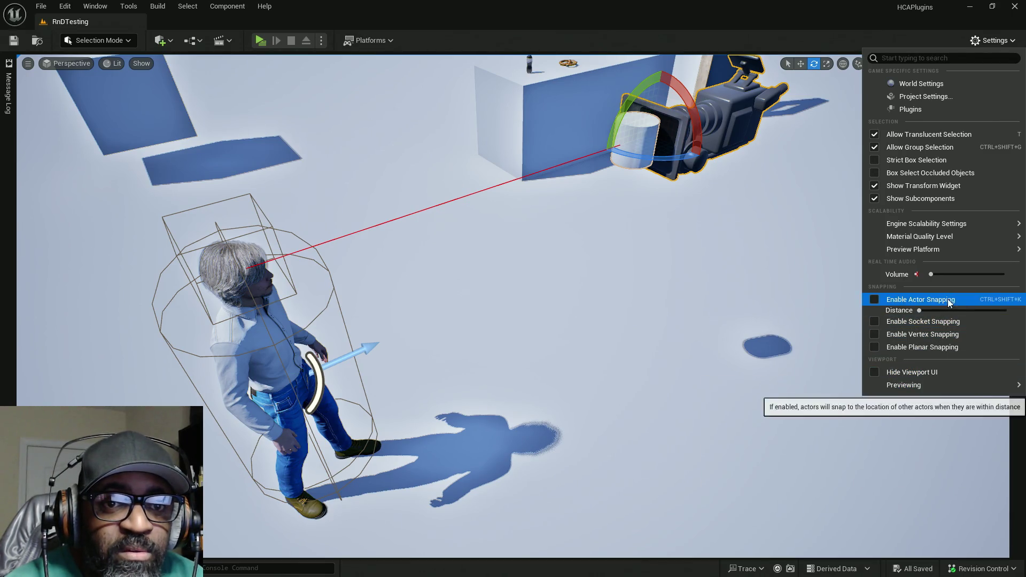
mouse_move(935, 253)
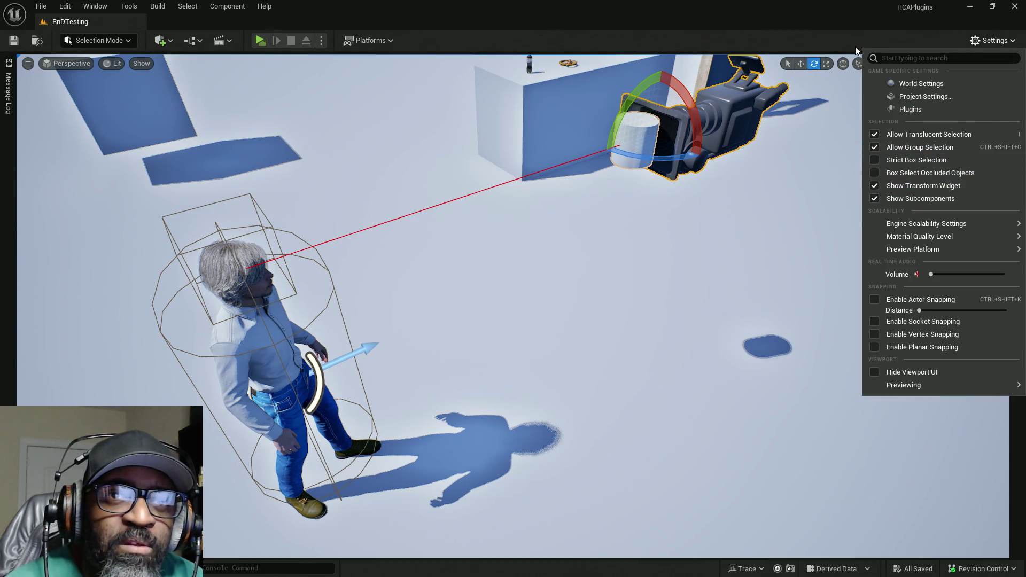
left_click(373, 48)
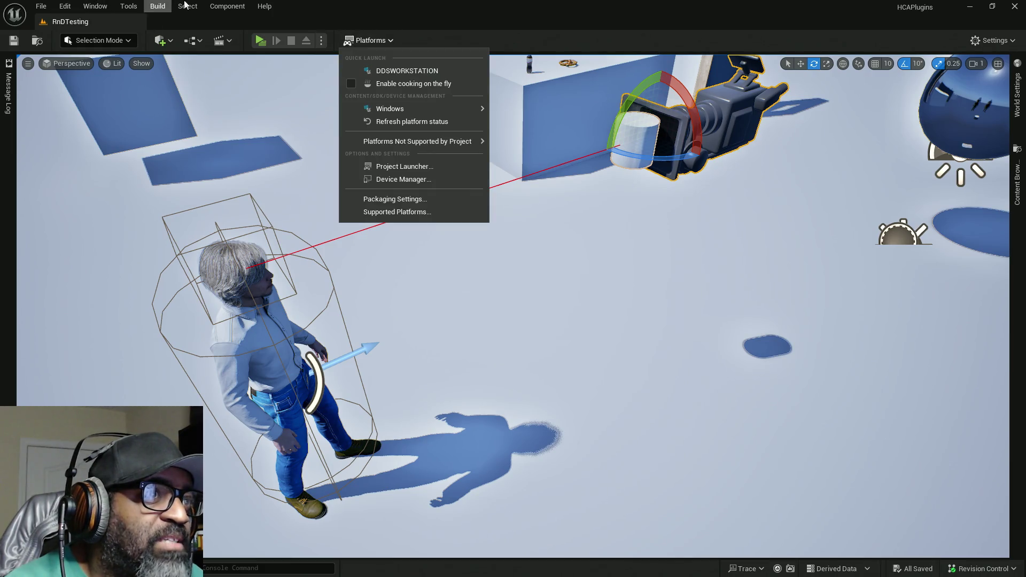
left_click(226, 6)
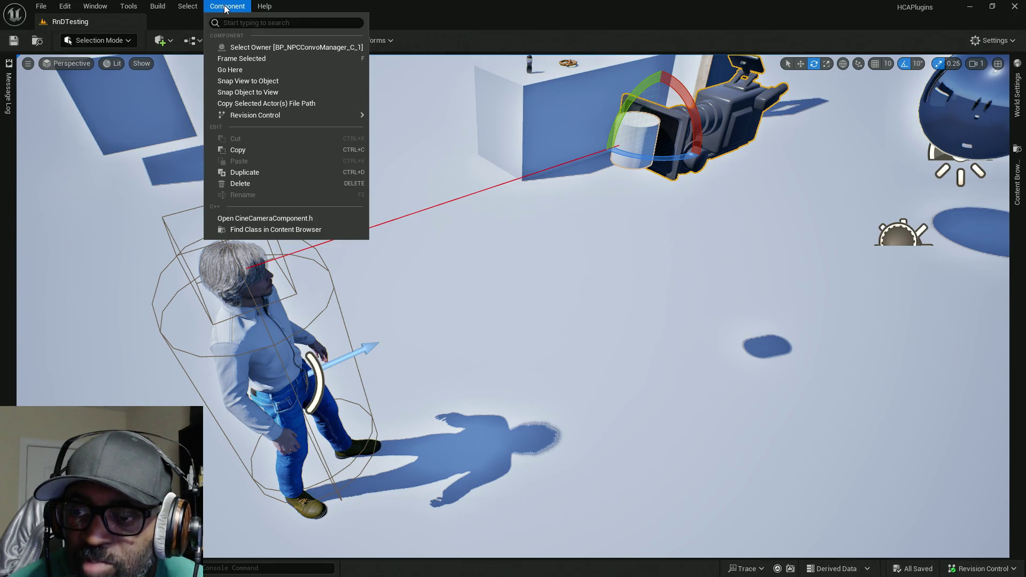
Step: Switch the viewport to Cinematic Viewport and move the view closer to both characters
left_click(77, 65)
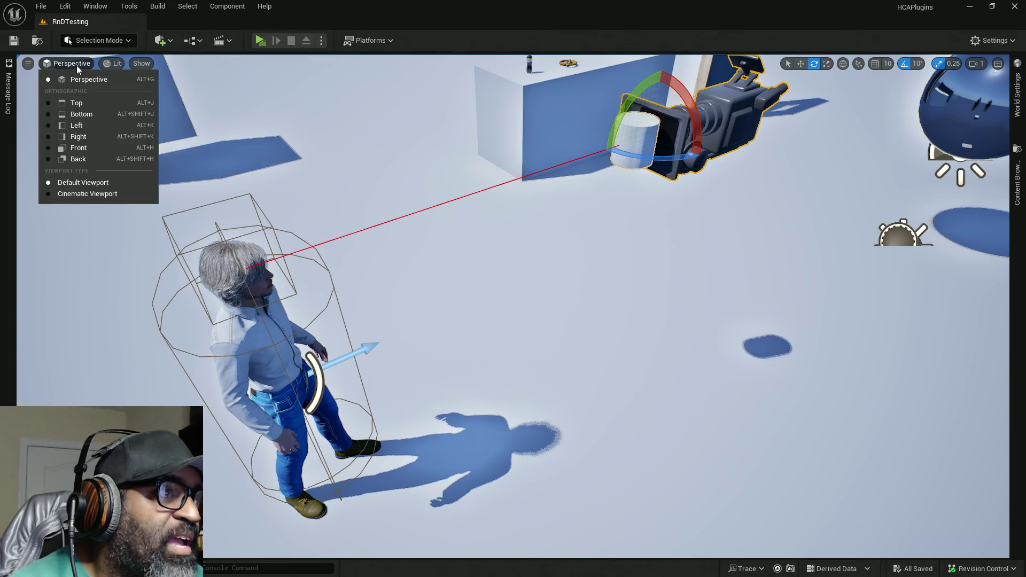
left_click(49, 194)
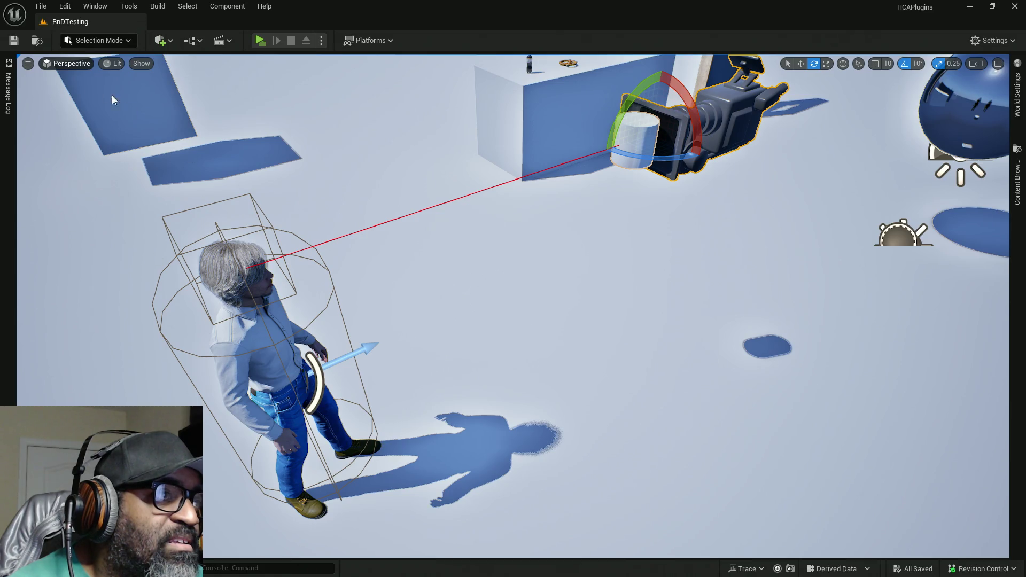
left_click(69, 63)
left_click(144, 66)
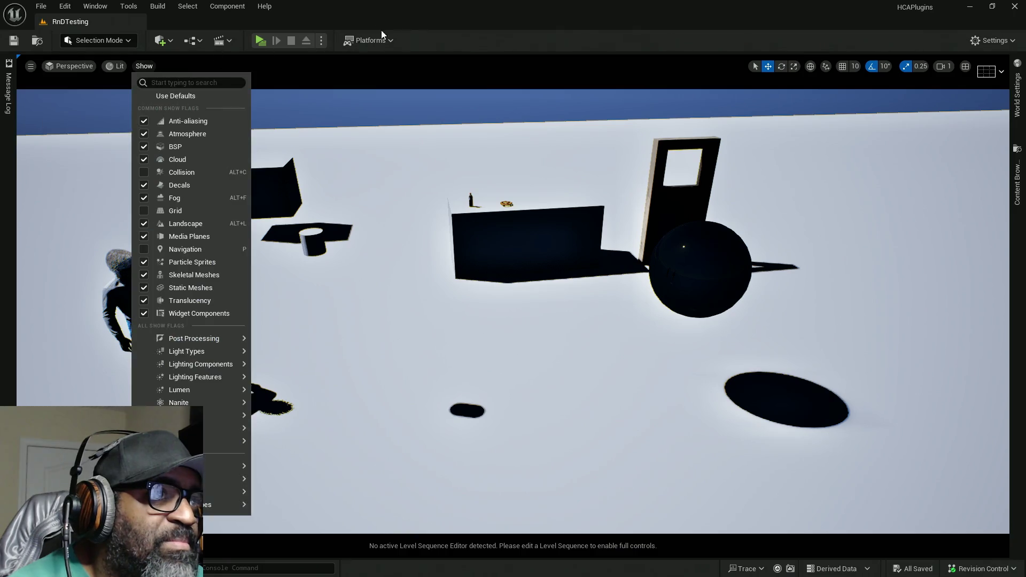
left_click(480, 13)
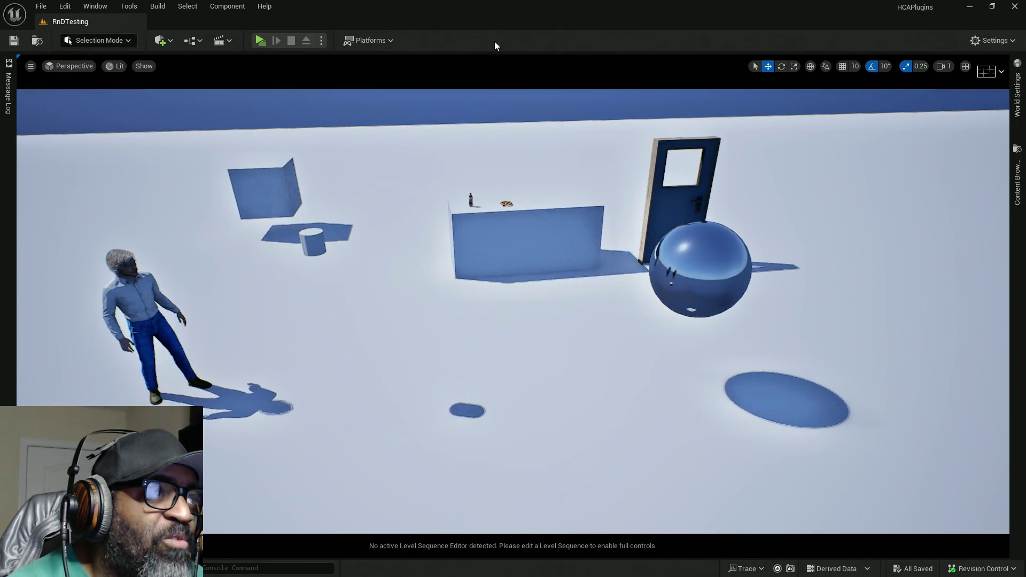
left_click_drag(539, 321, 599, 321)
mouse_move(100, 165)
left_mouse_down()
mouse_move(64, 139)
mouse_move(100, 166)
left_mouse_up()
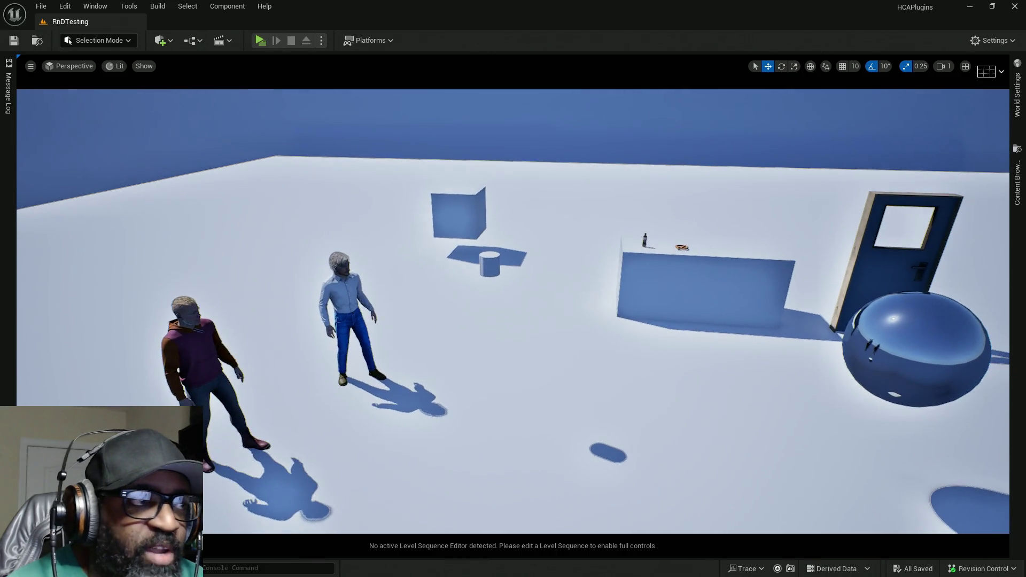
Step: Turn off Game View in the viewport options so editor icons show, then adjust the view
left_click(53, 69)
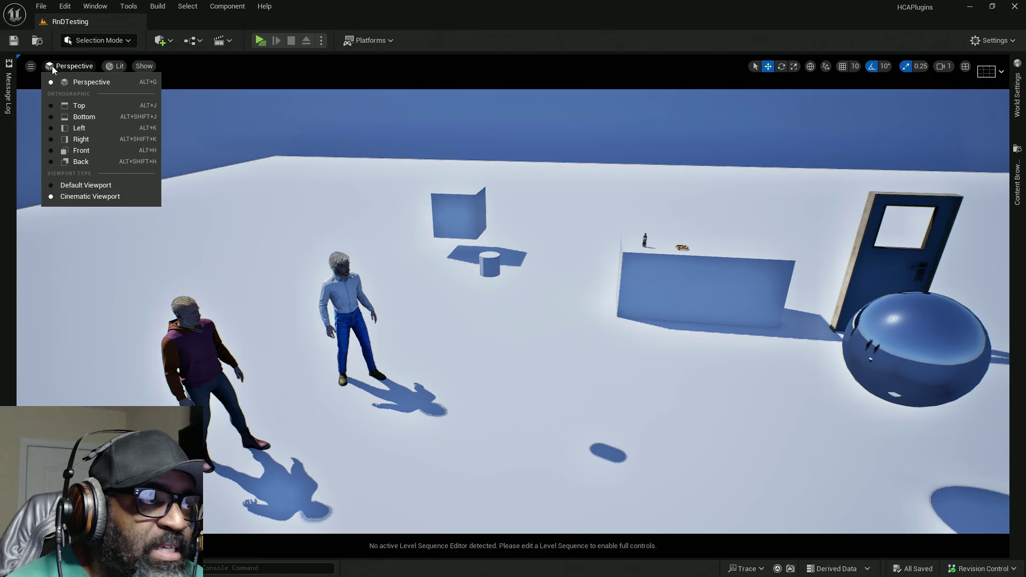
left_click(31, 67)
left_click(31, 67)
left_click(31, 67)
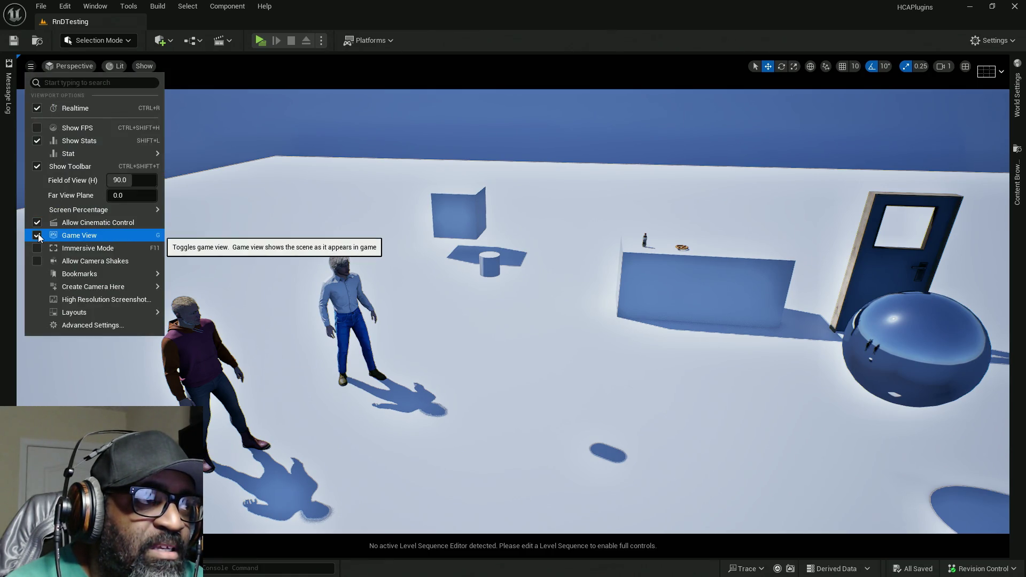
left_click(80, 235)
left_click(377, 231)
left_click_drag(377, 231, 420, 291)
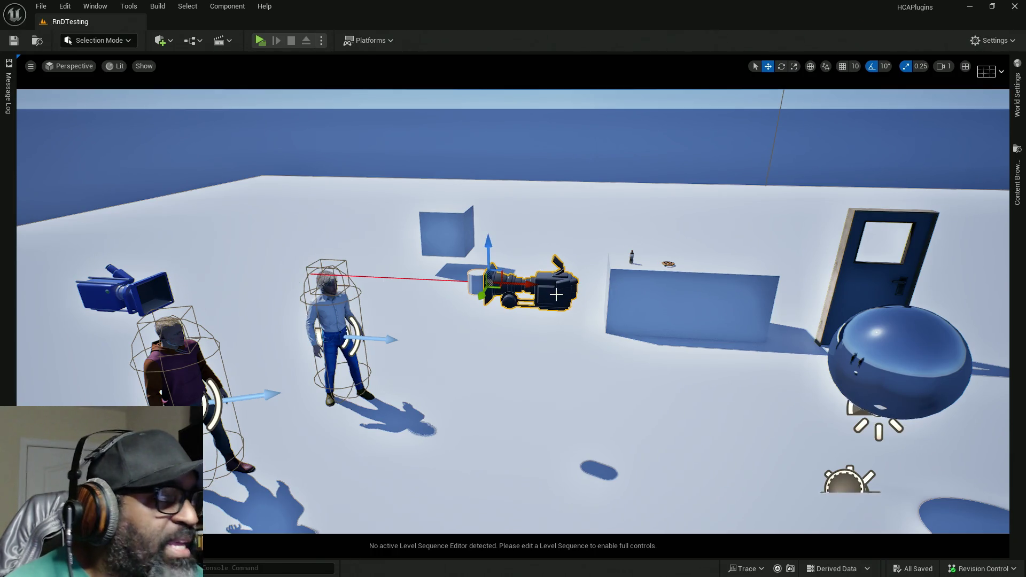
right_click(557, 295)
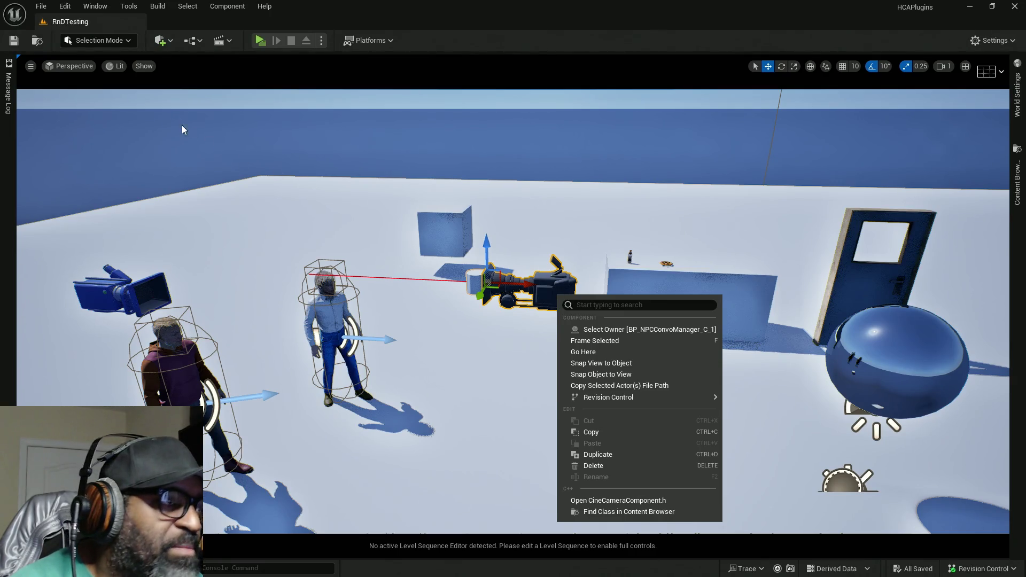
left_click(30, 67)
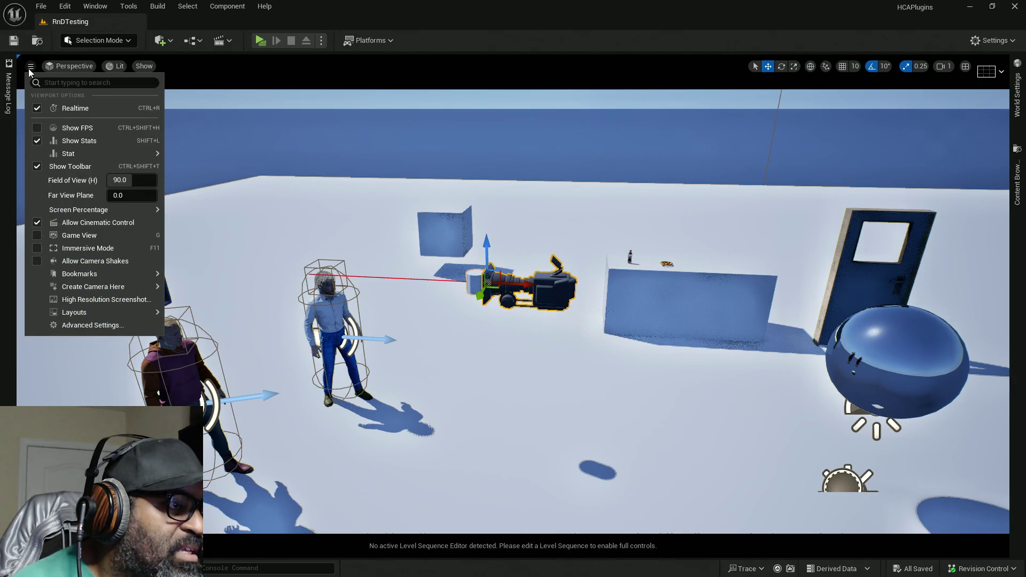
left_click(73, 65)
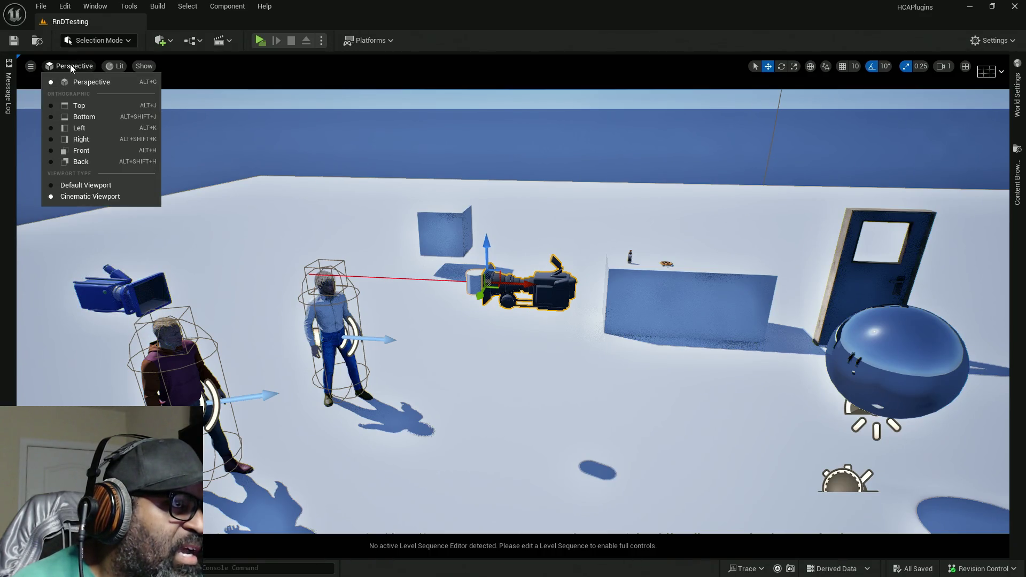
left_click(32, 67)
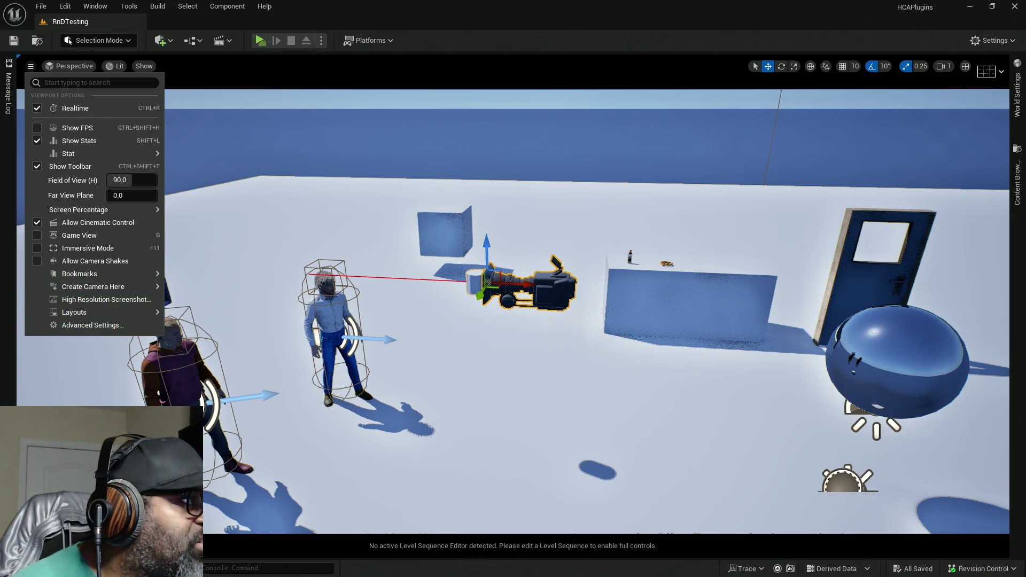
key("Escape")
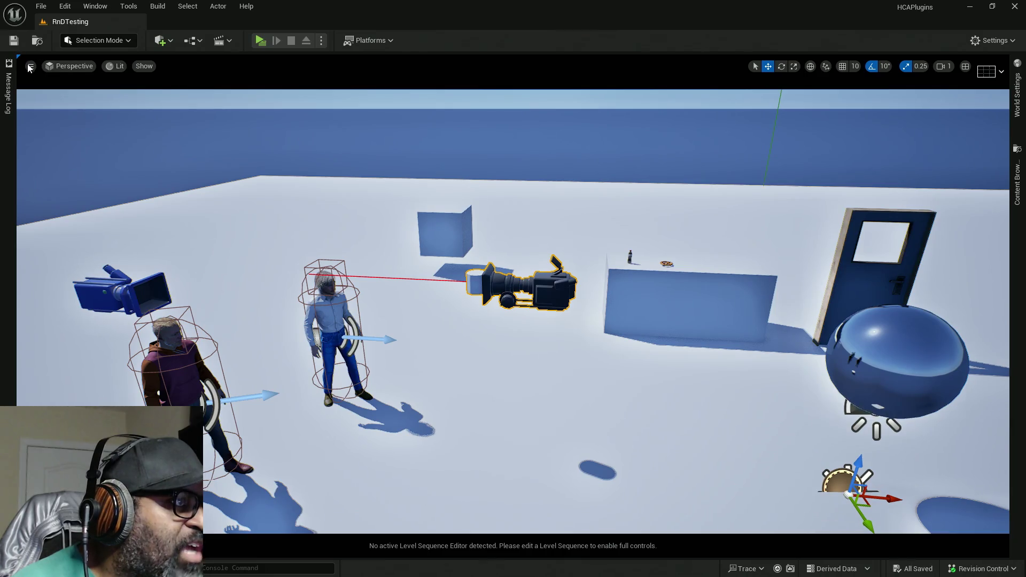
left_click(30, 67)
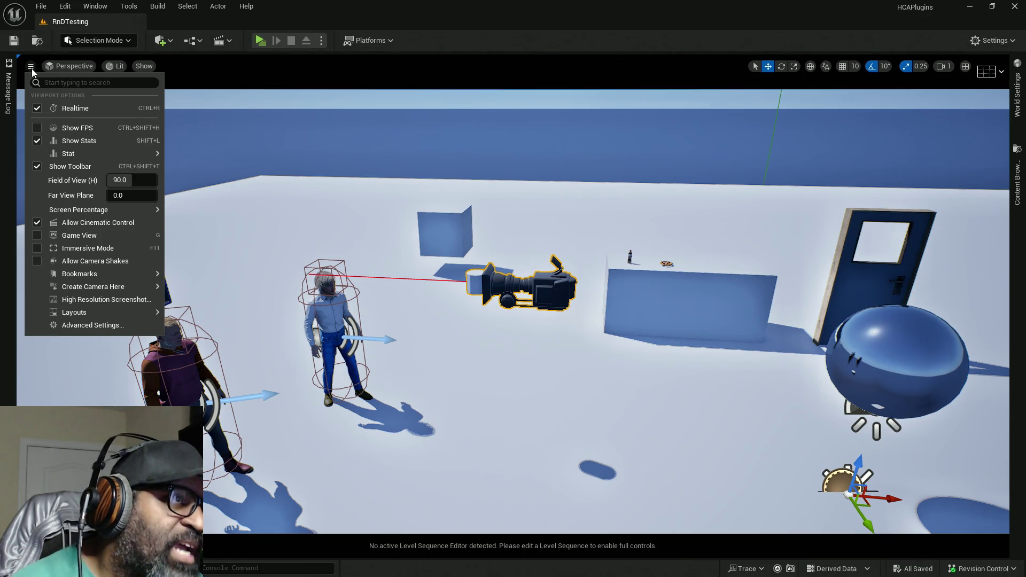
left_click(78, 67)
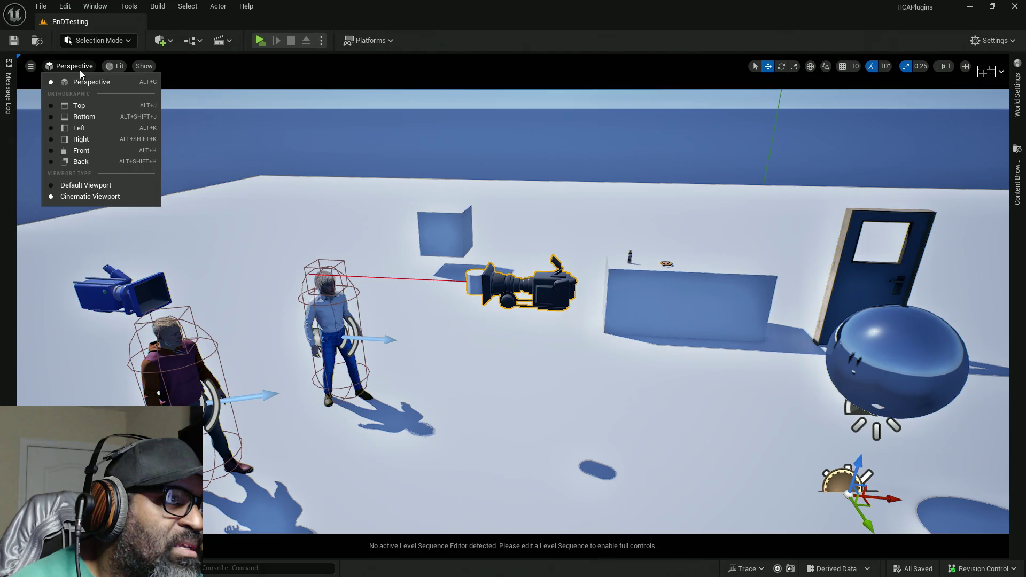
left_click(104, 70)
left_click(137, 68)
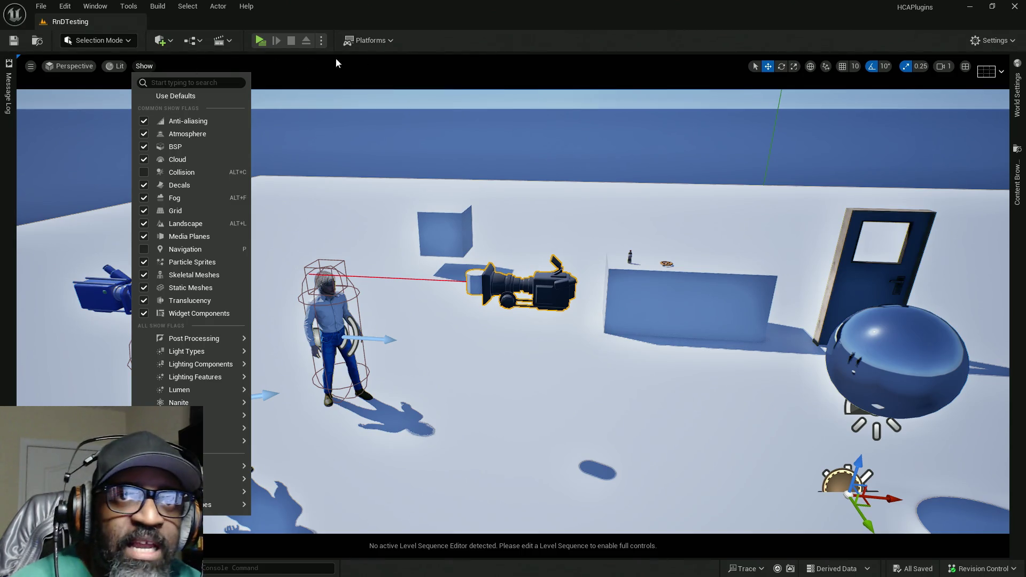
left_click(614, 33)
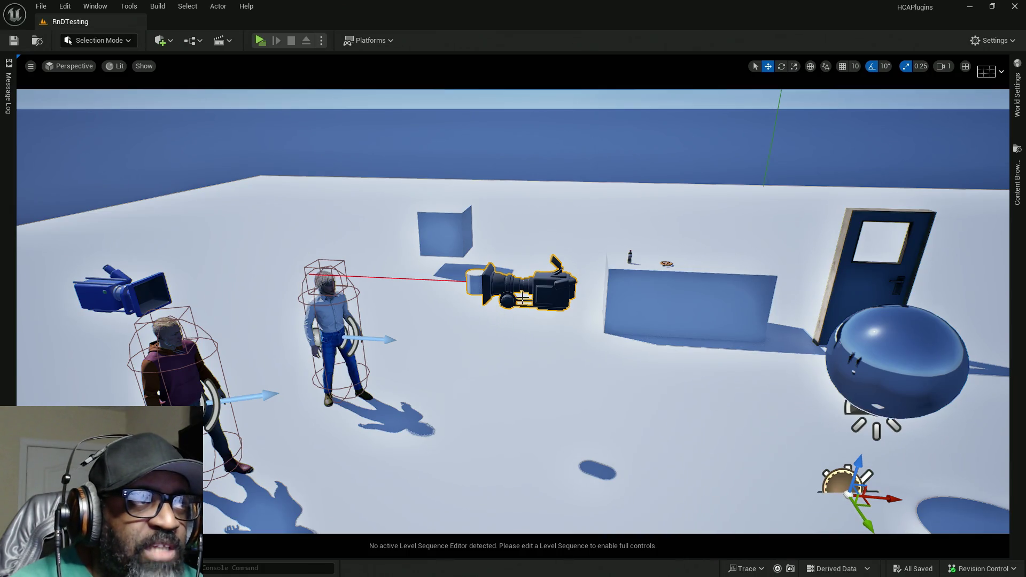
left_click(124, 43)
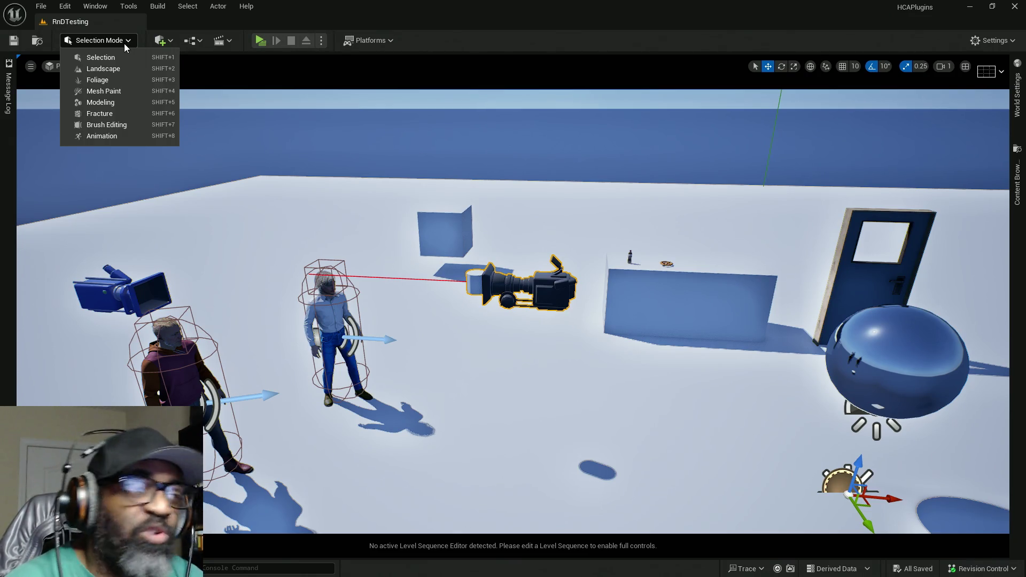
mouse_move(914, 11)
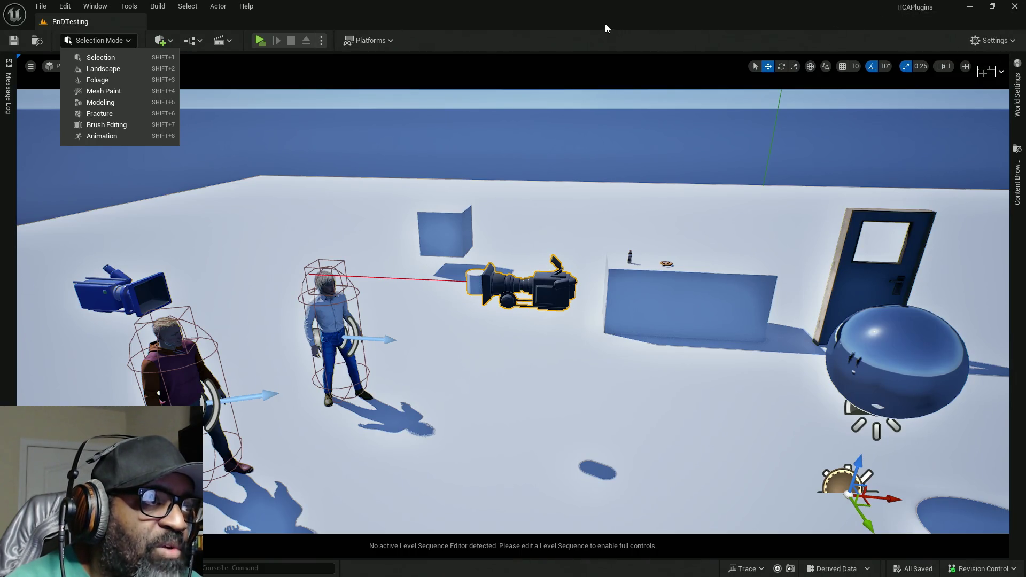
left_click(553, 46)
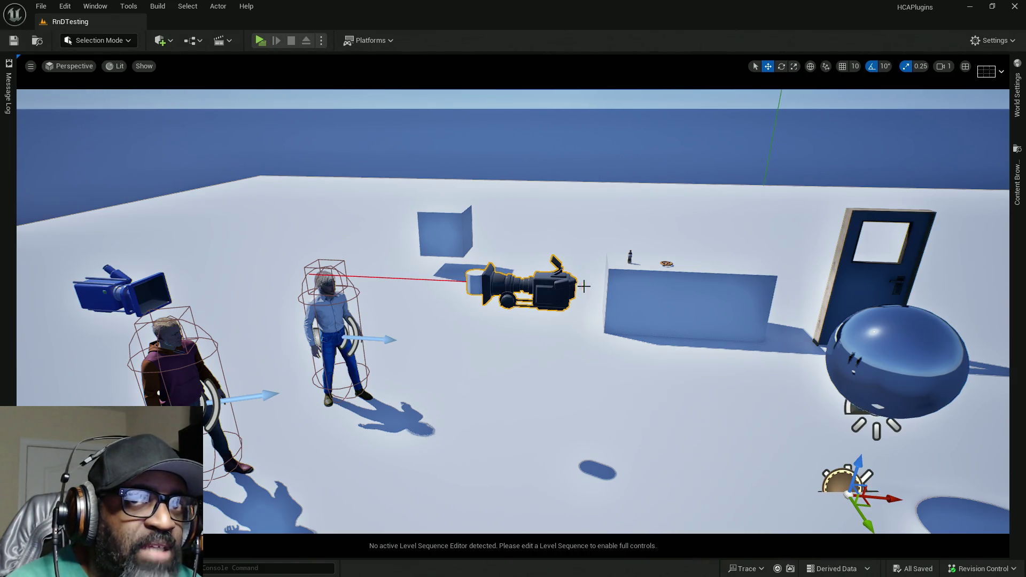
key("alt+Tab")
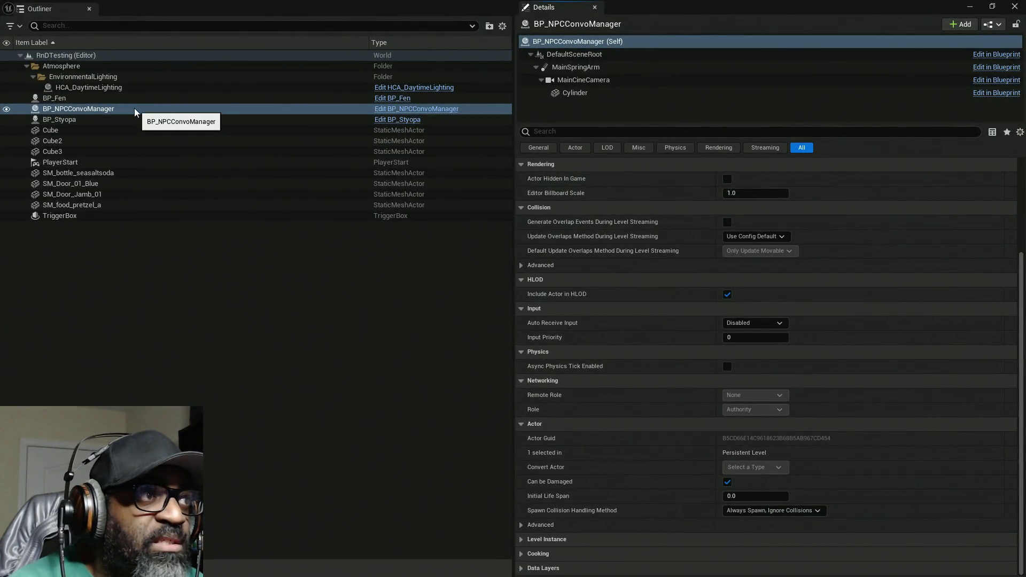
Step: Open BP_NPCConvoManager's context menu in the Outliner and browse its actions
right_click(92, 111)
mouse_move(137, 191)
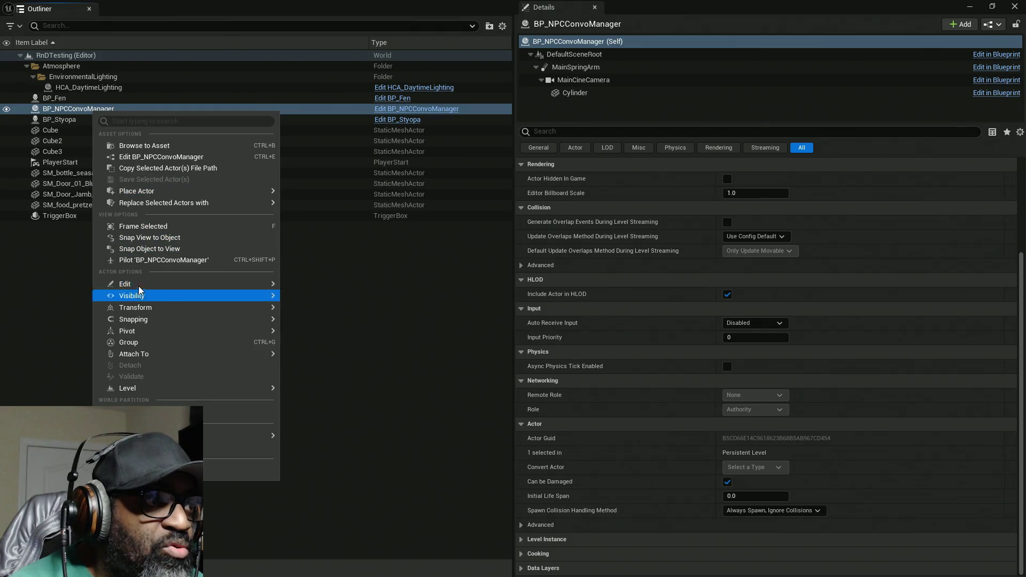
mouse_move(138, 334)
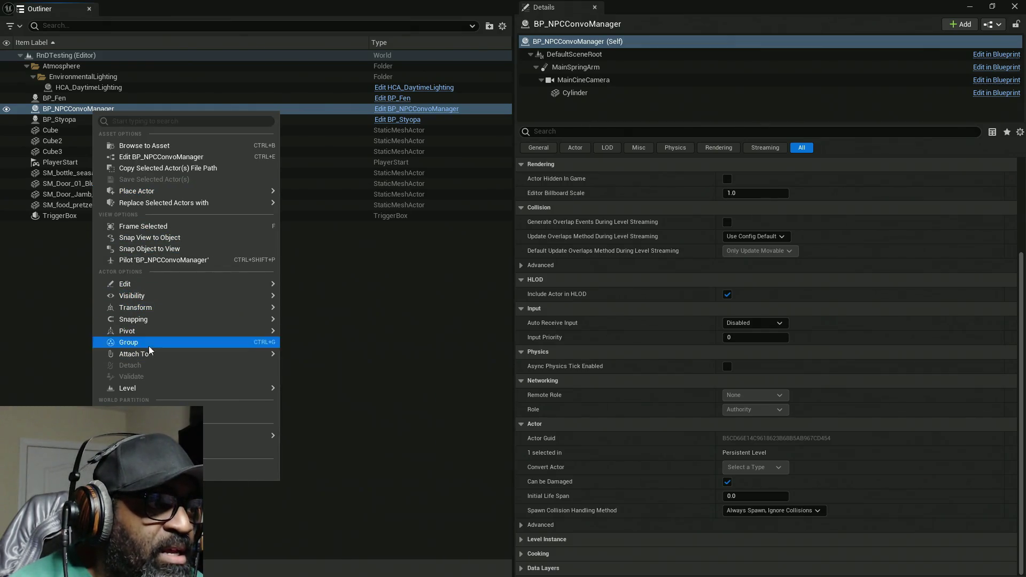
mouse_move(153, 389)
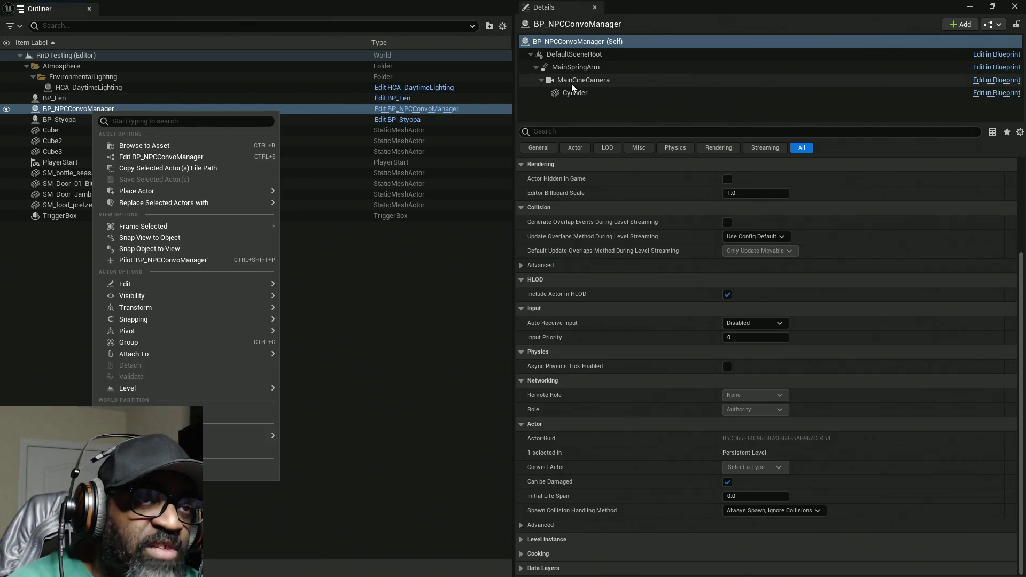
Step: Select the MainCineCamera component to review its camera settings and its actions menu
left_click(593, 82)
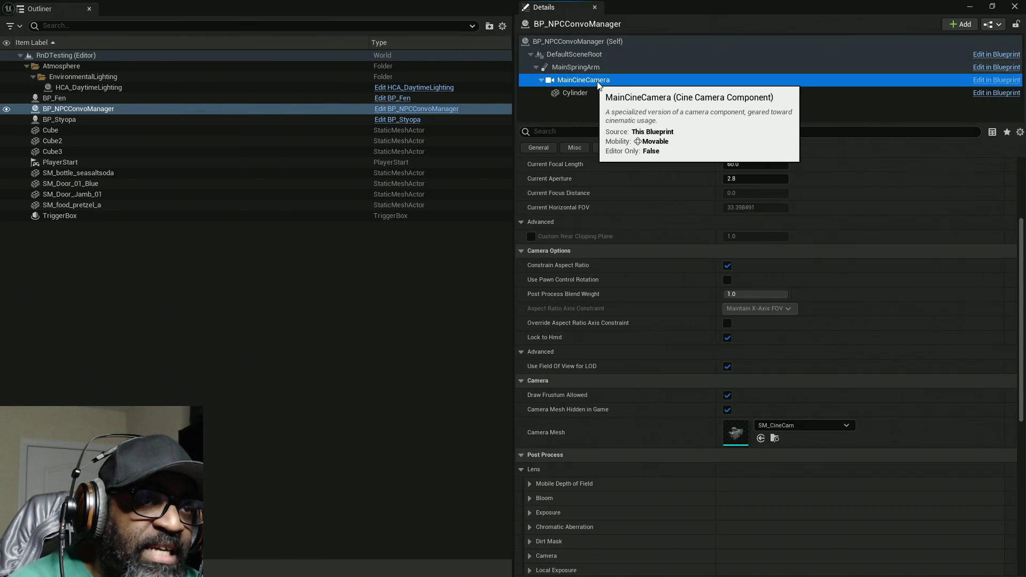
right_click(598, 83)
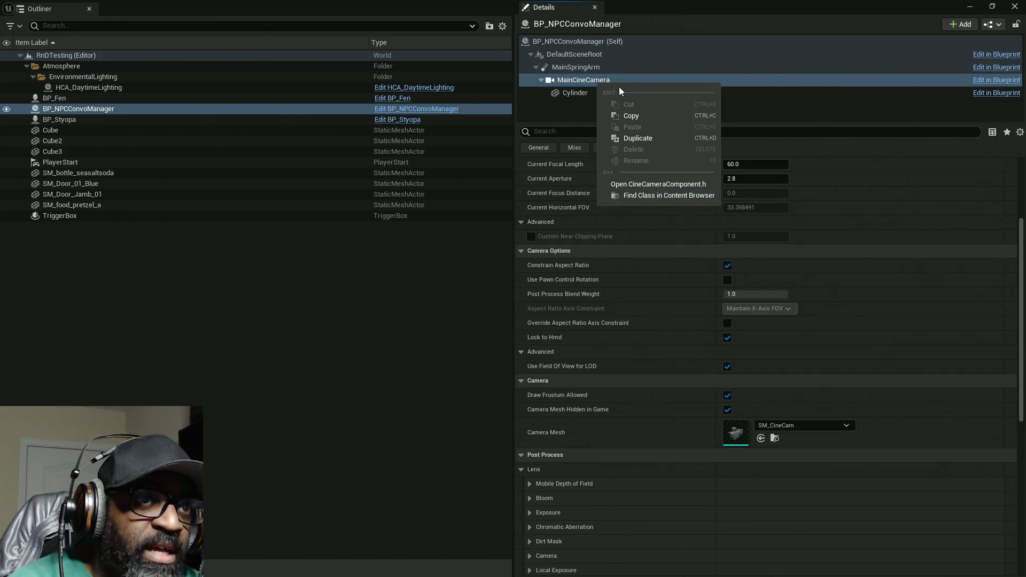
right_click(570, 76)
left_click(569, 69)
Step: Dismiss the component menu and deselect BP_NPCConvoManager so Details is empty
right_click(573, 56)
left_click(362, 311)
left_click(366, 309)
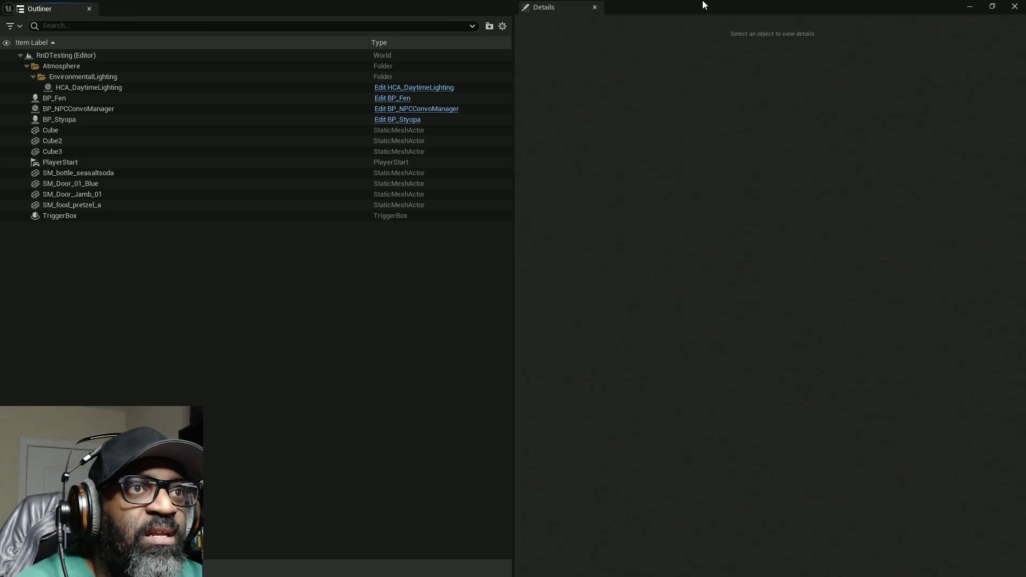
Step: Minimize the floating Outliner/Details window and check the viewport options and Perspective menus
left_click_drag(703, 5, 28, 101)
left_click(32, 97)
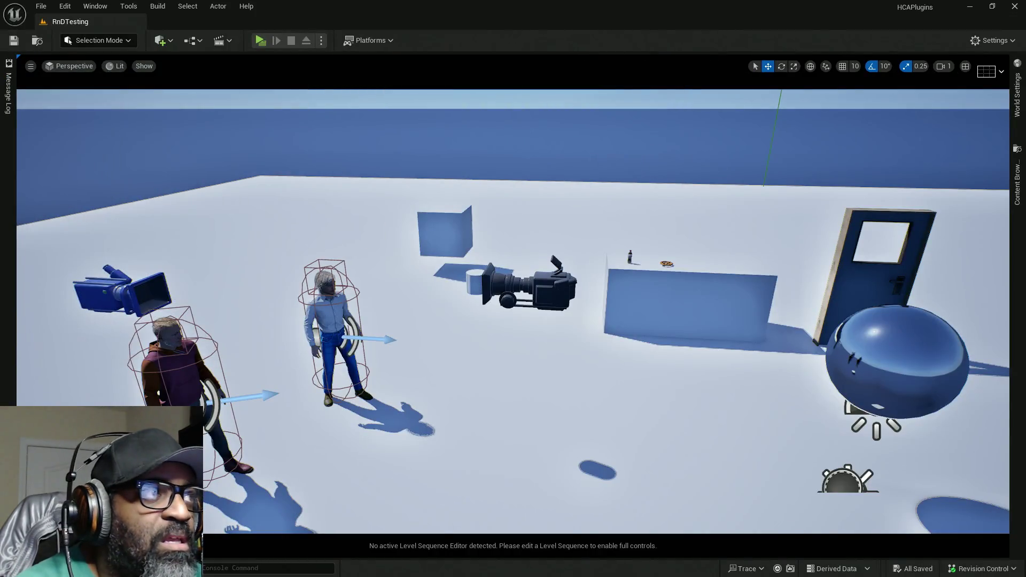
left_click(31, 66)
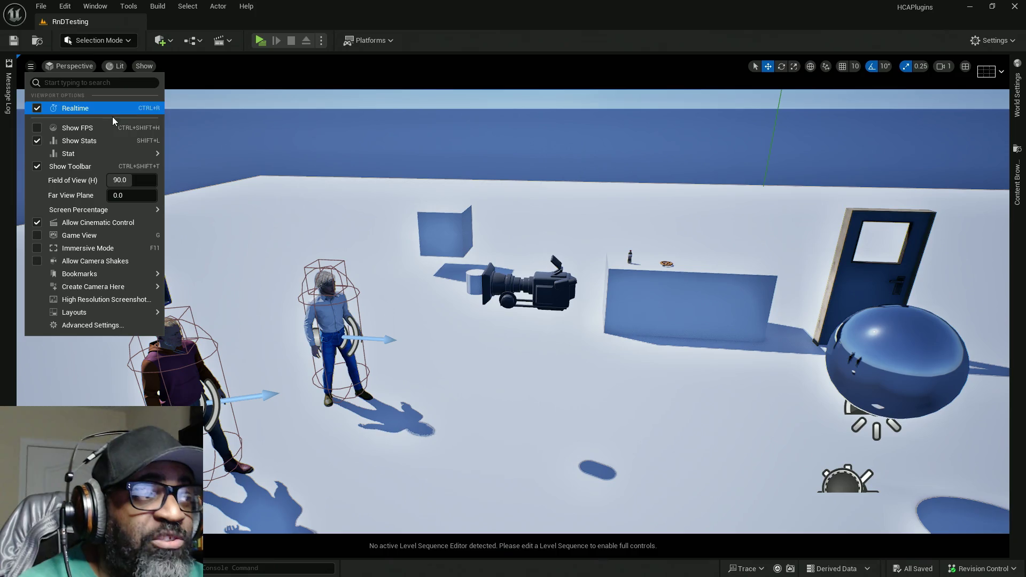
left_click(68, 66)
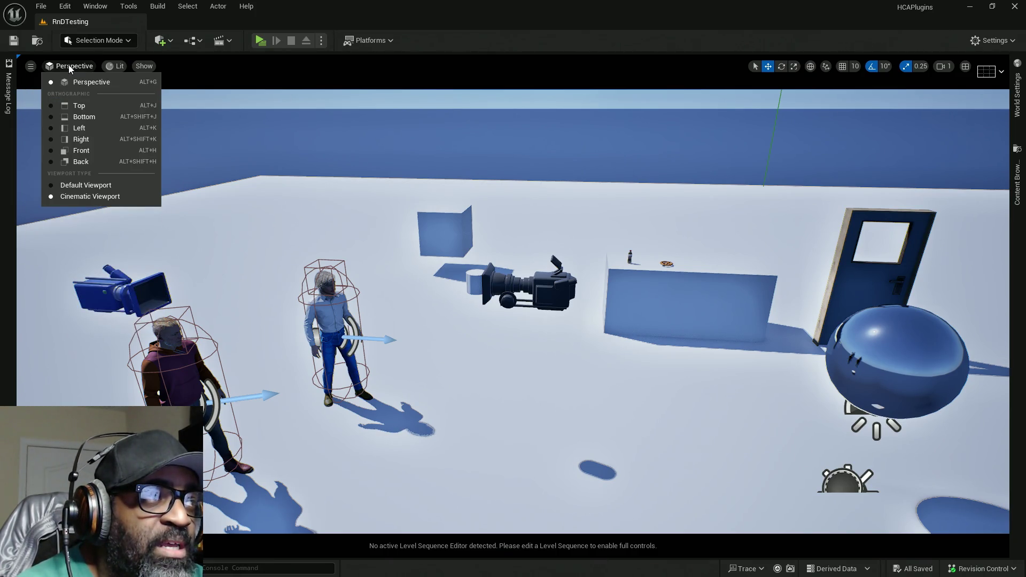
left_click(31, 67)
left_click(56, 66)
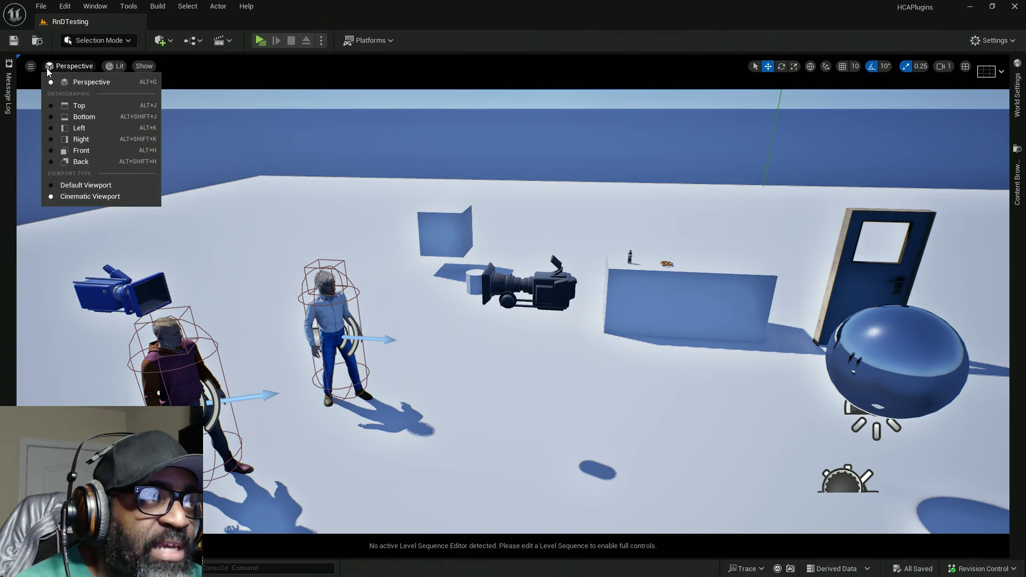
Step: Select the cine camera in the level viewport
mouse_move(29, 69)
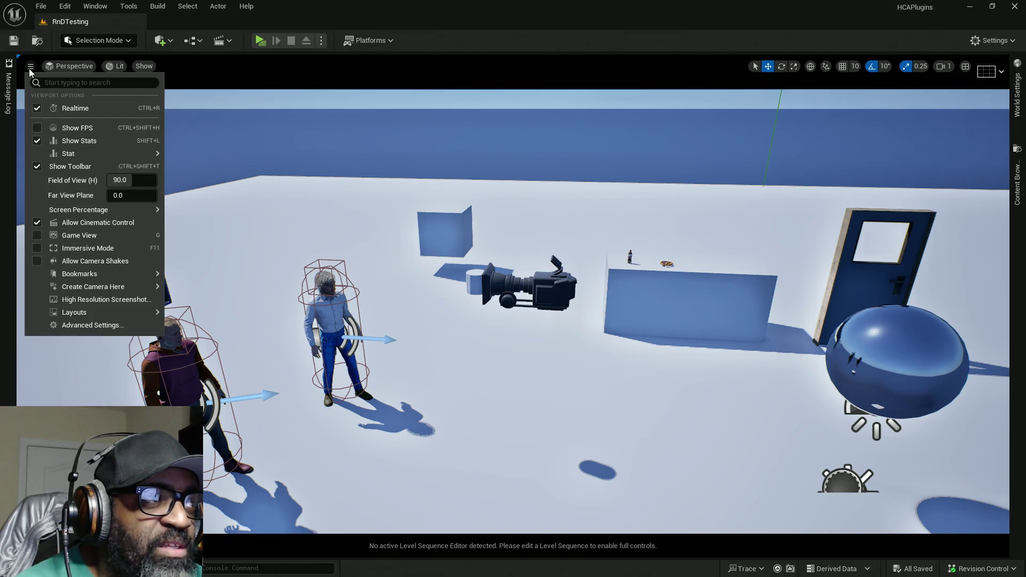
mouse_move(76, 65)
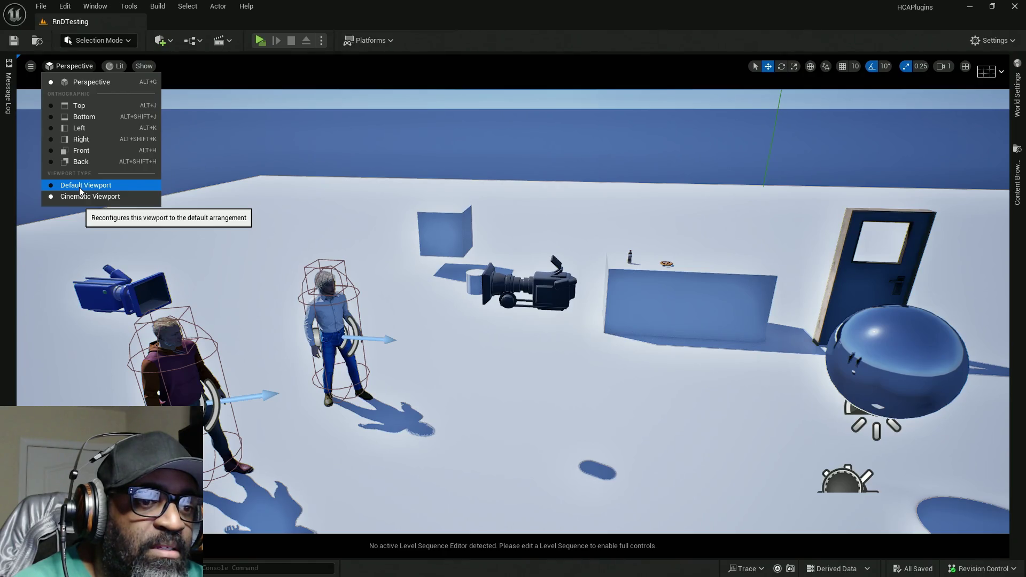
left_click(559, 299)
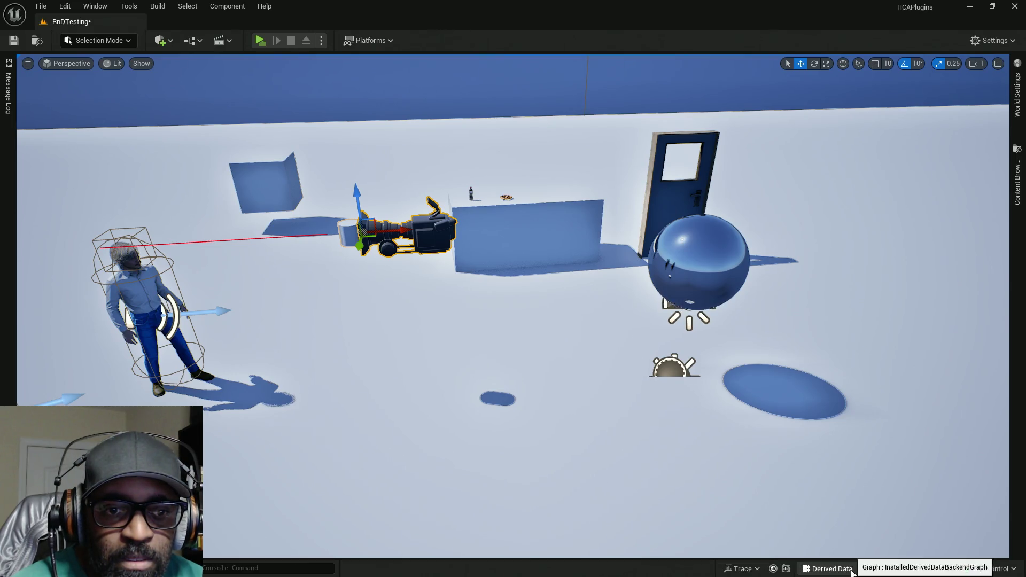
left_click(997, 42)
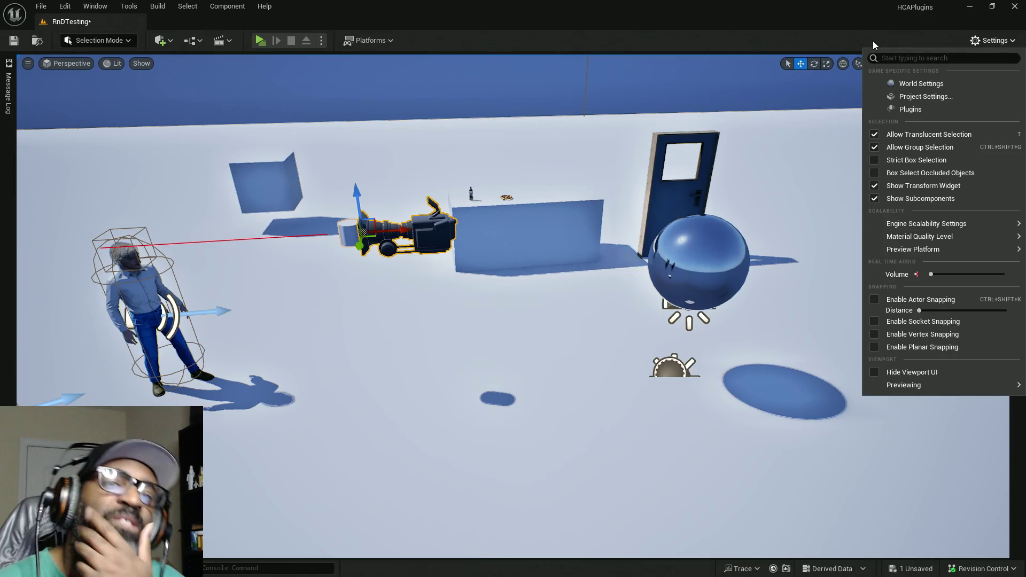
left_click(837, 41)
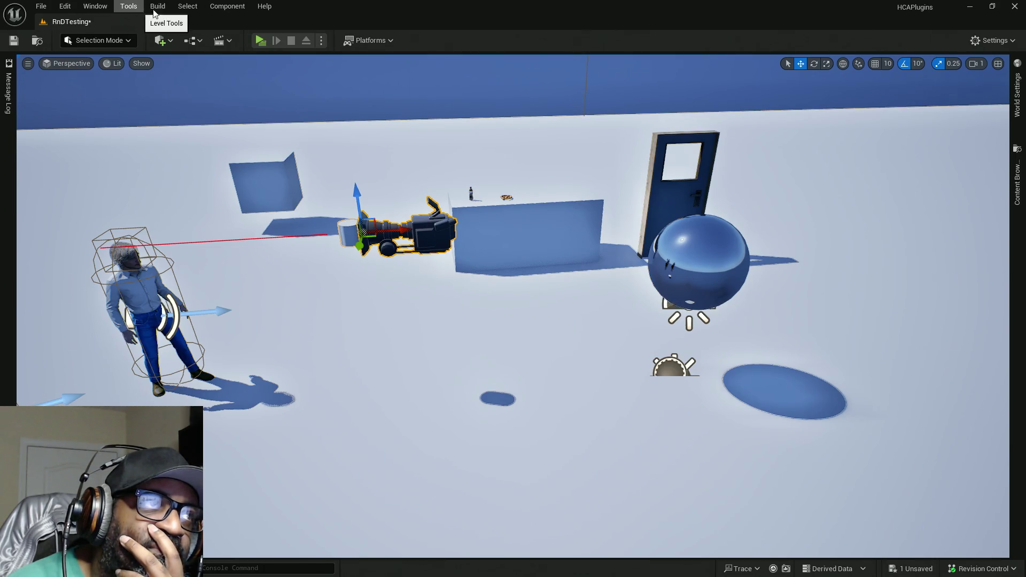
left_click(128, 12)
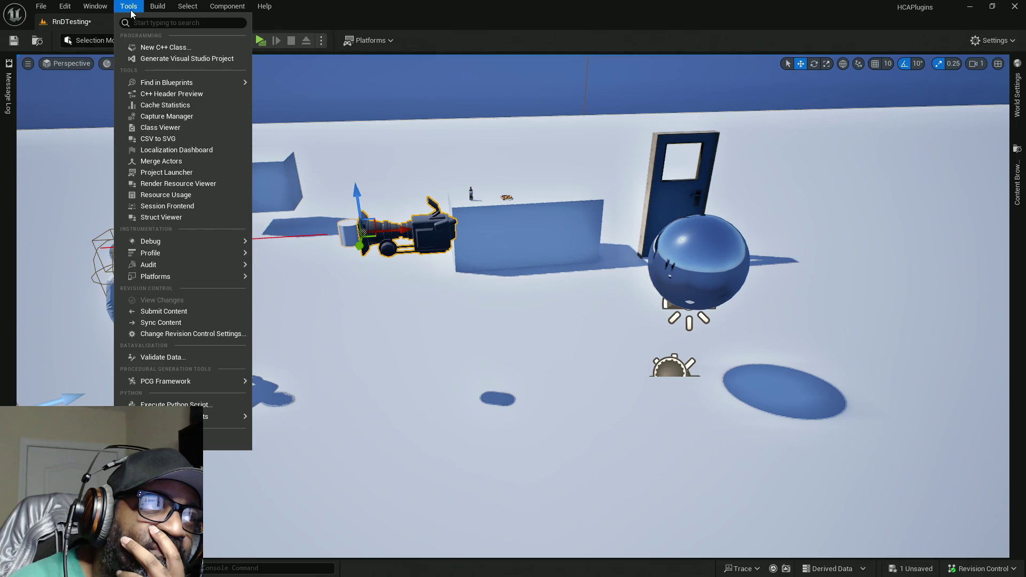
mouse_move(164, 13)
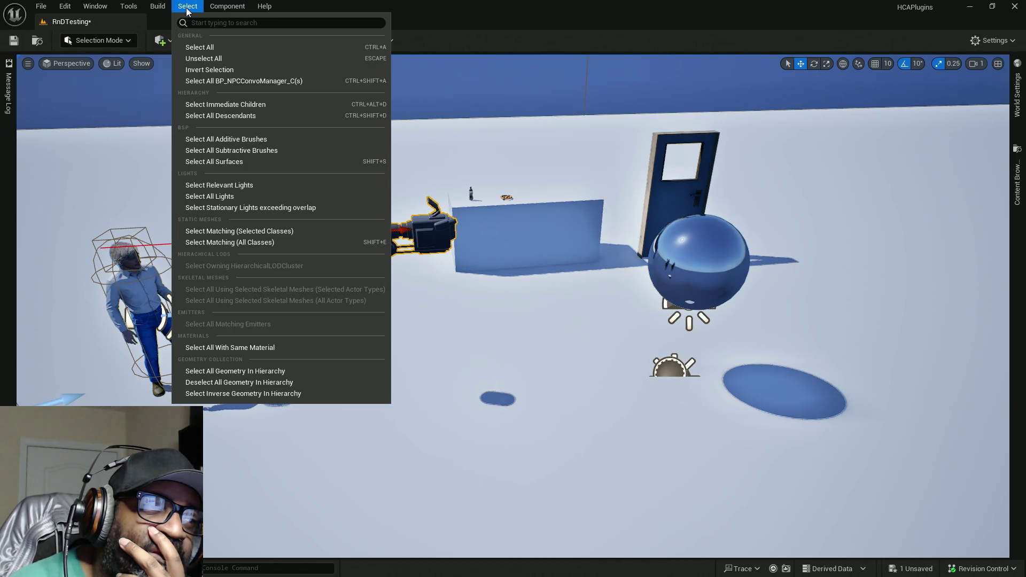
mouse_move(221, 7)
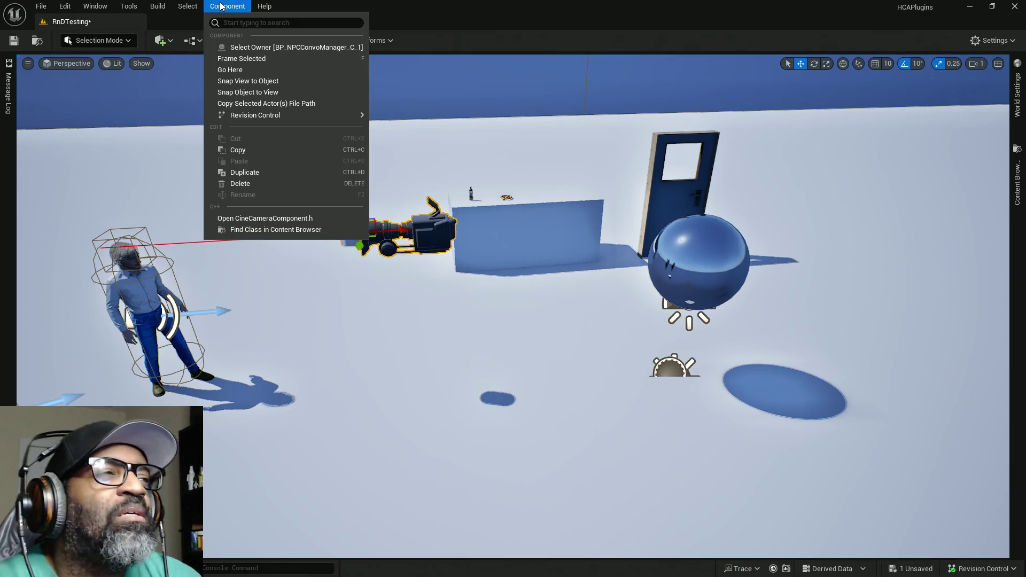
mouse_move(88, 8)
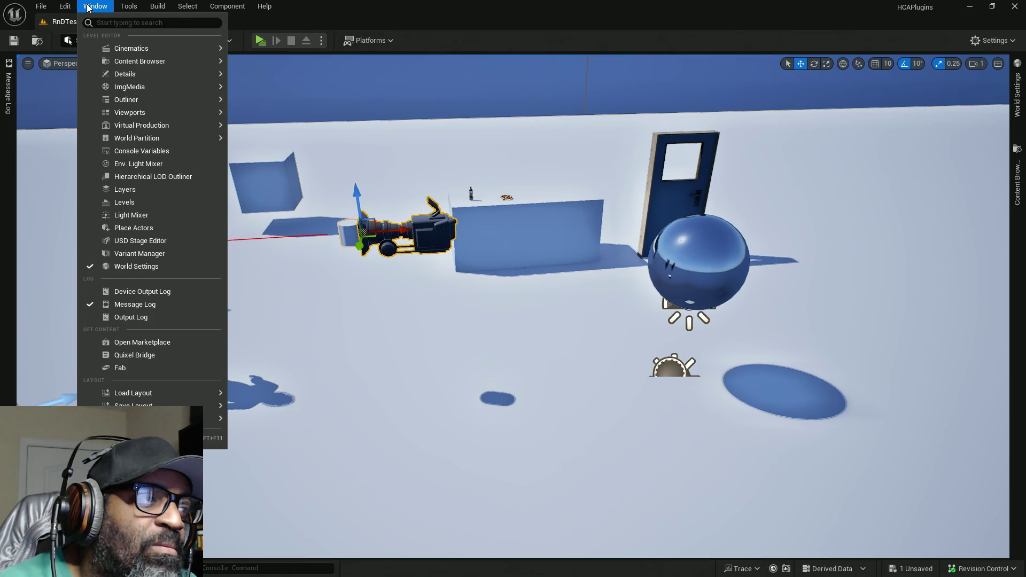
mouse_move(128, 74)
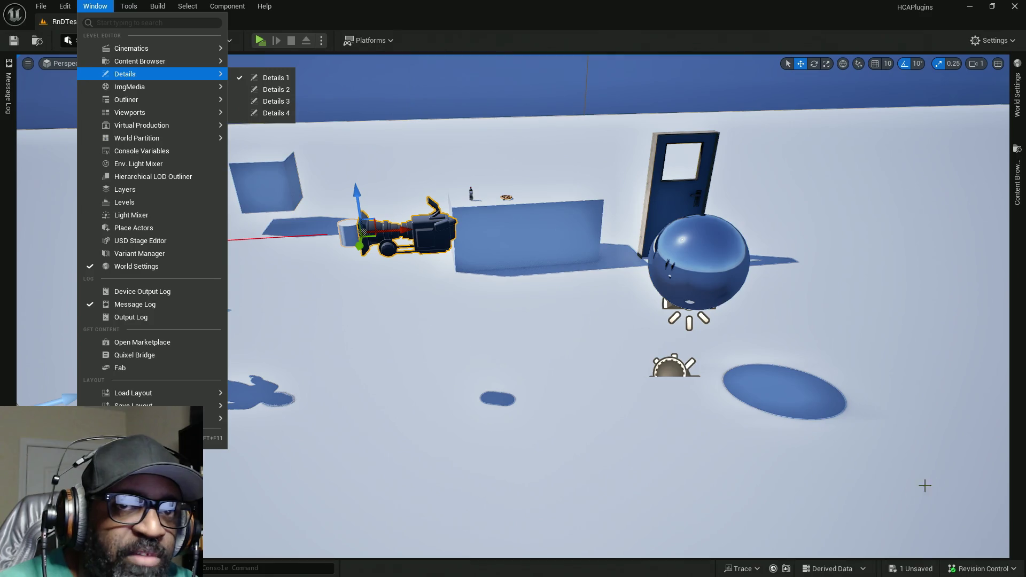
left_click(65, 7)
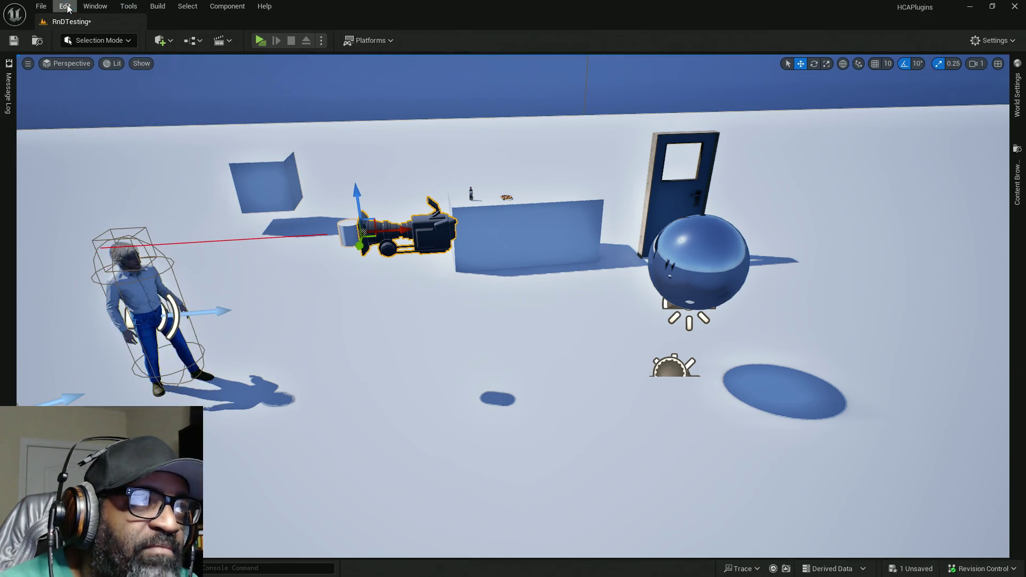
Step: Look through the Edit and File menus, then open the Quickly Add actor list
left_click(68, 7)
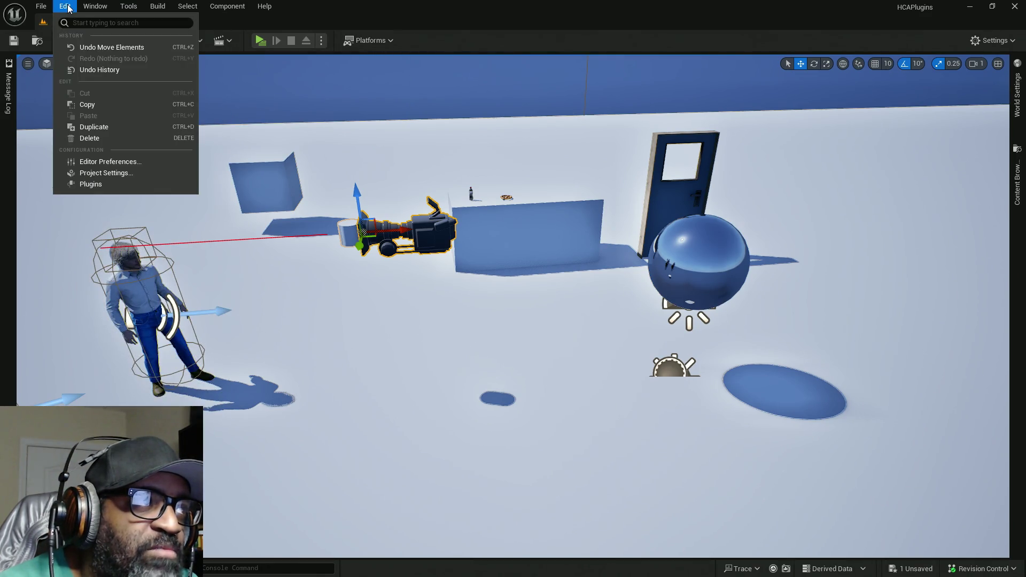
left_click(42, 8)
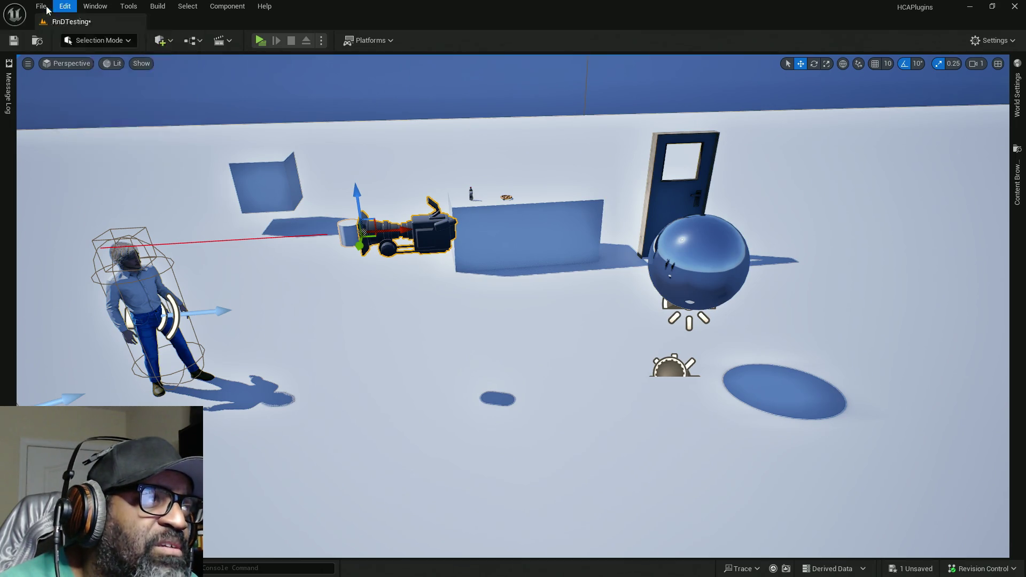
left_click(45, 8)
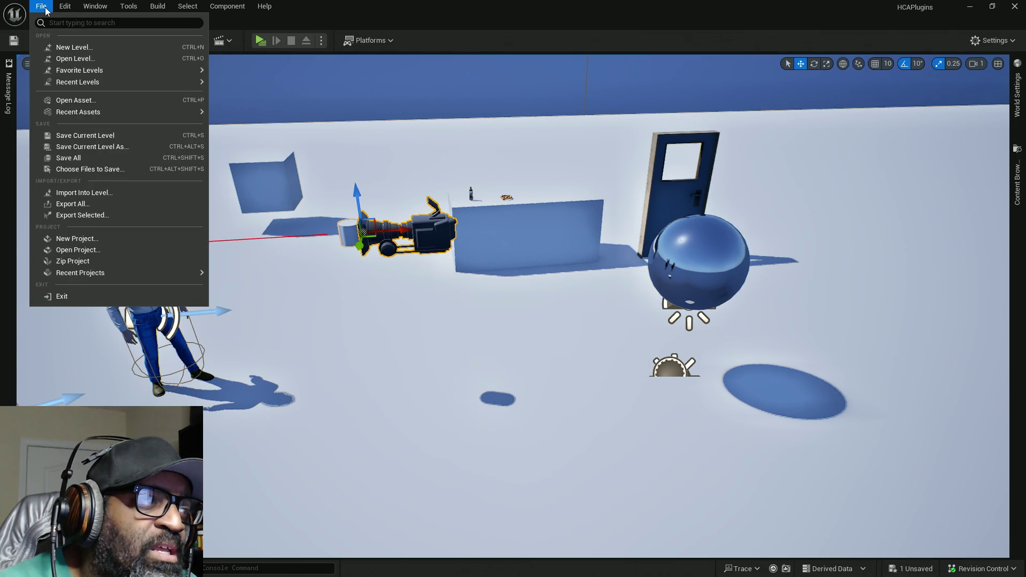
left_click(264, 6)
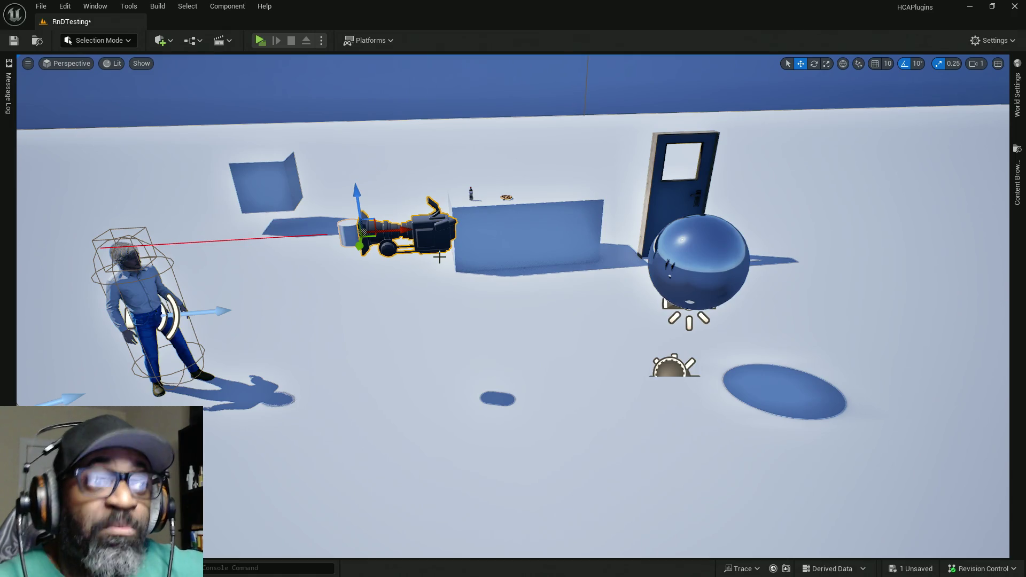
left_click(170, 42)
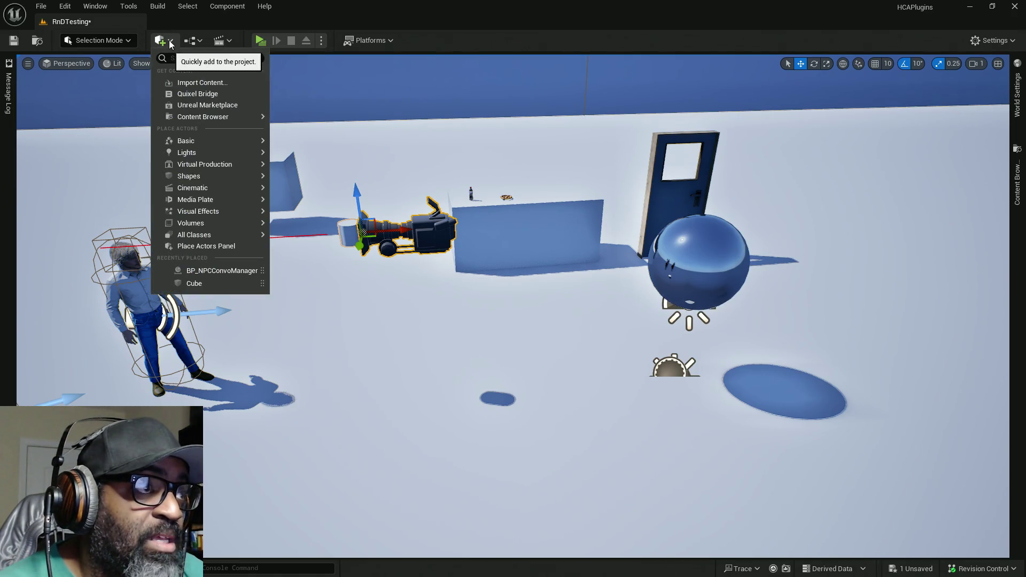
Step: Search 'cin' in Quickly Add and drag a Cine Camera Actor onto the level floor
left_click(185, 57)
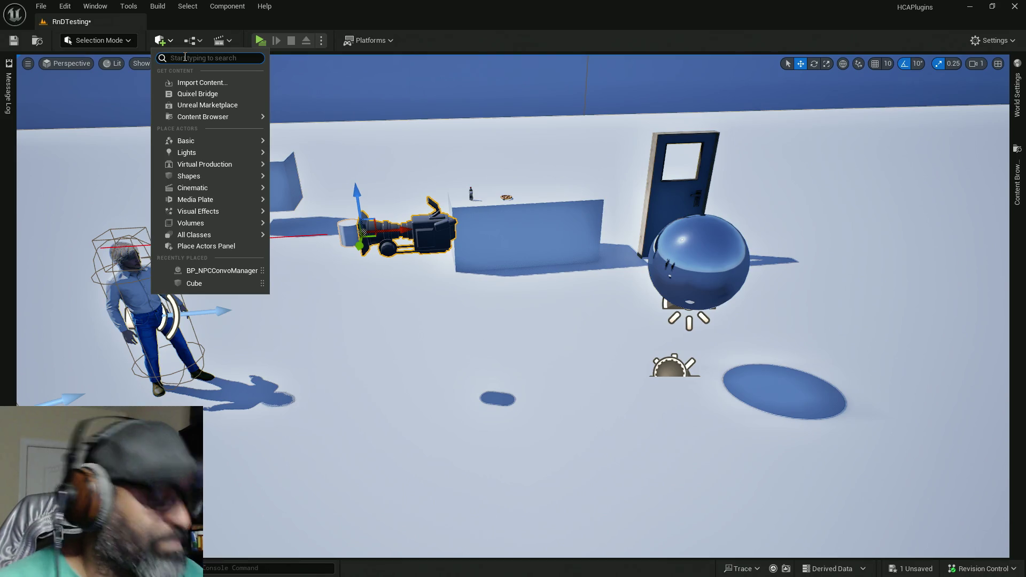
type("dcin")
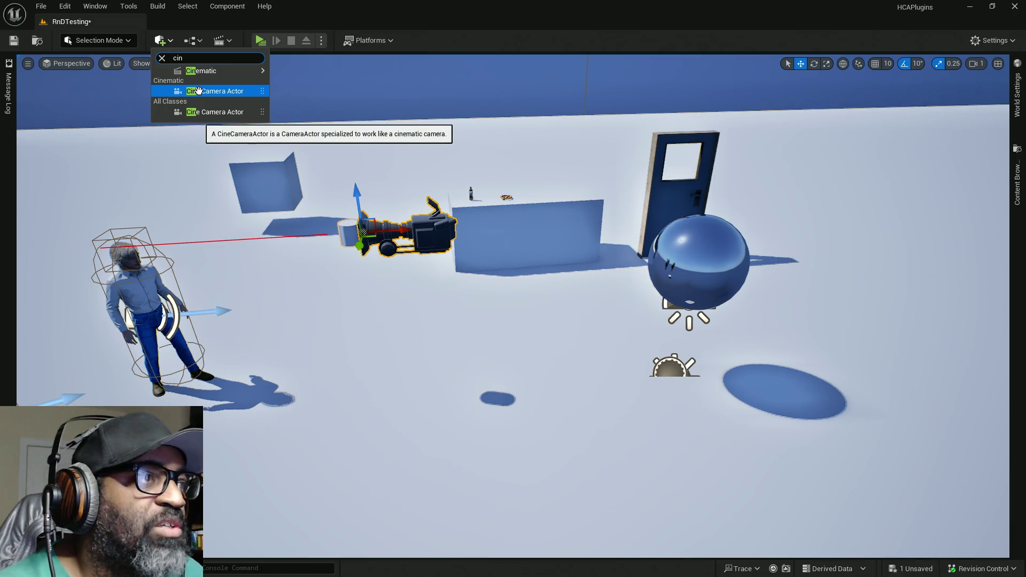
mouse_move(196, 91)
left_mouse_down()
mouse_move(321, 115)
mouse_move(476, 335)
mouse_move(508, 357)
mouse_move(513, 383)
left_mouse_up()
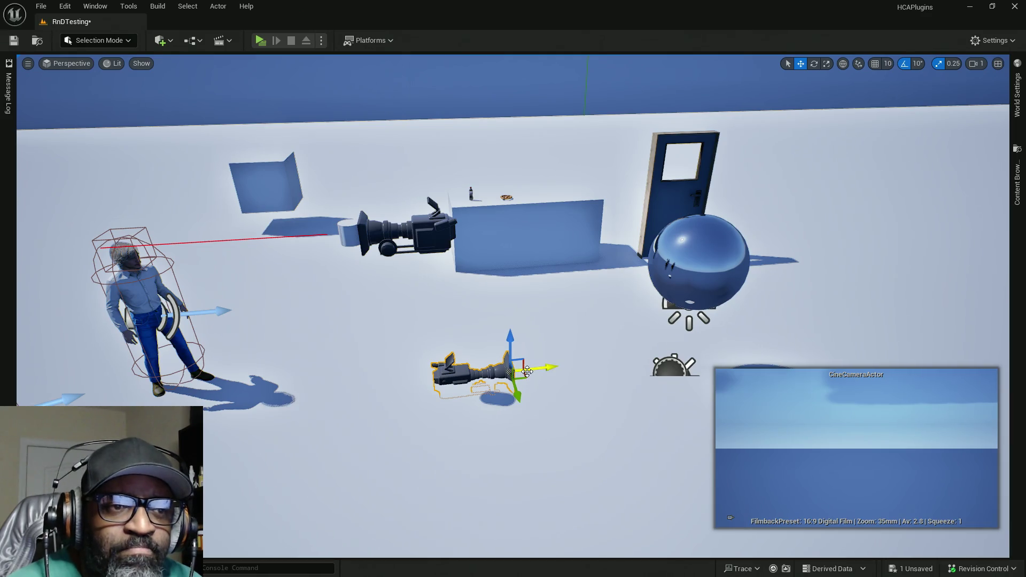
Step: Raise the new cine camera off the floor, turn it toward the characters and slide it along X
left_click_drag(510, 344, 510, 199)
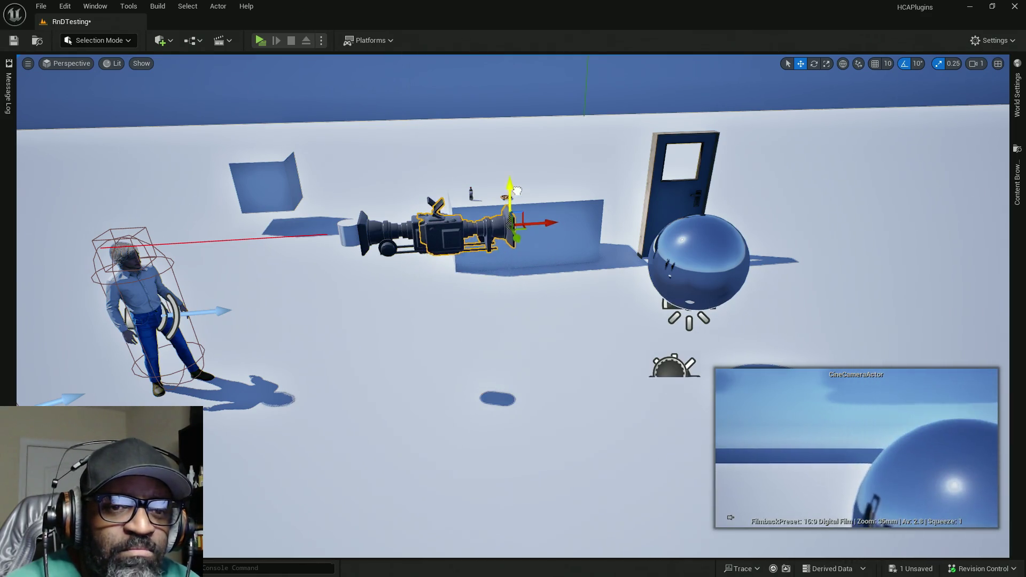
key("e")
mouse_move(513, 243)
left_mouse_down()
mouse_move(465, 241)
mouse_move(438, 224)
mouse_move(429, 233)
left_mouse_up()
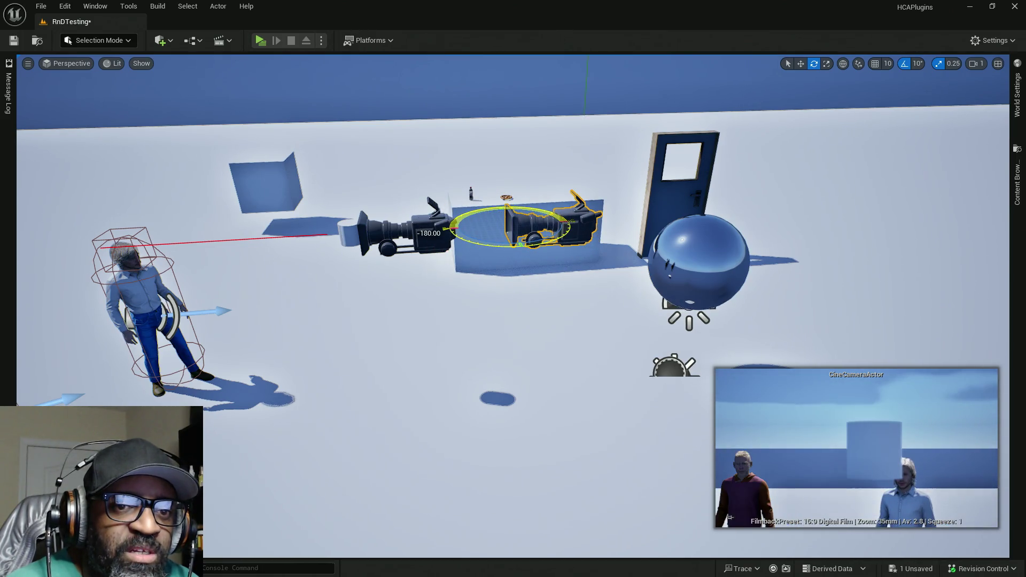
key("w")
mouse_move(556, 223)
left_mouse_down()
mouse_move(459, 225)
mouse_move(469, 225)
left_mouse_up()
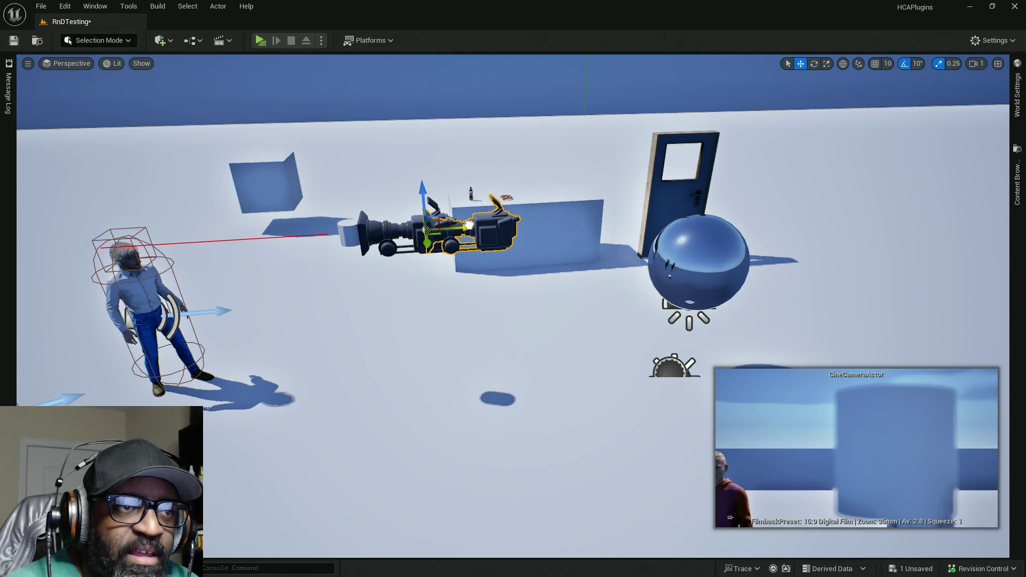
Step: Raise the cine camera higher, slide it left toward the man and turn it 10° toward him
mouse_move(420, 188)
left_mouse_down()
mouse_move(420, 172)
mouse_move(419, 208)
left_mouse_up()
left_click_drag(465, 239, 362, 250)
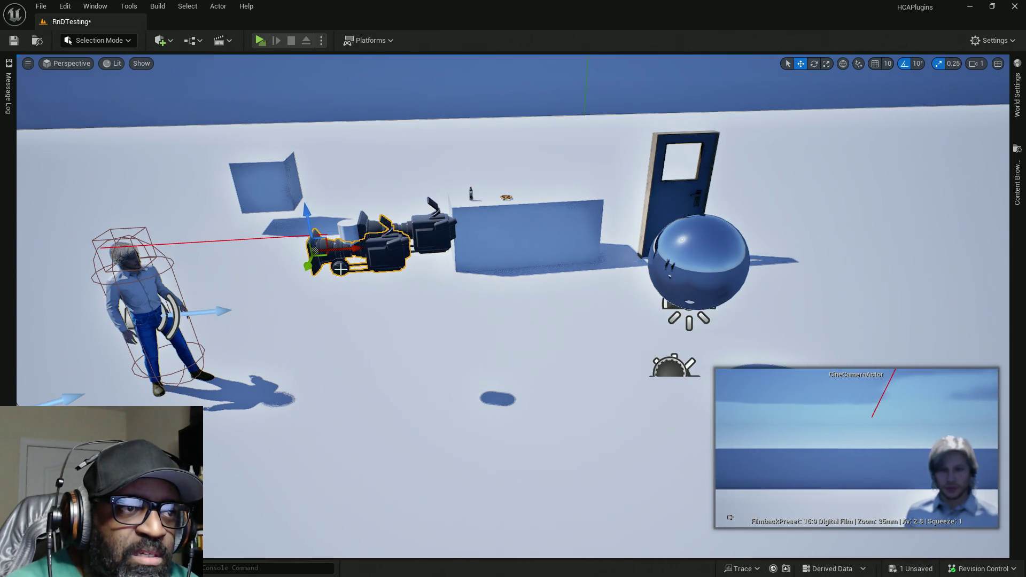
key("e")
mouse_move(307, 273)
left_mouse_down()
mouse_move(320, 275)
mouse_move(335, 250)
left_mouse_up()
key("w")
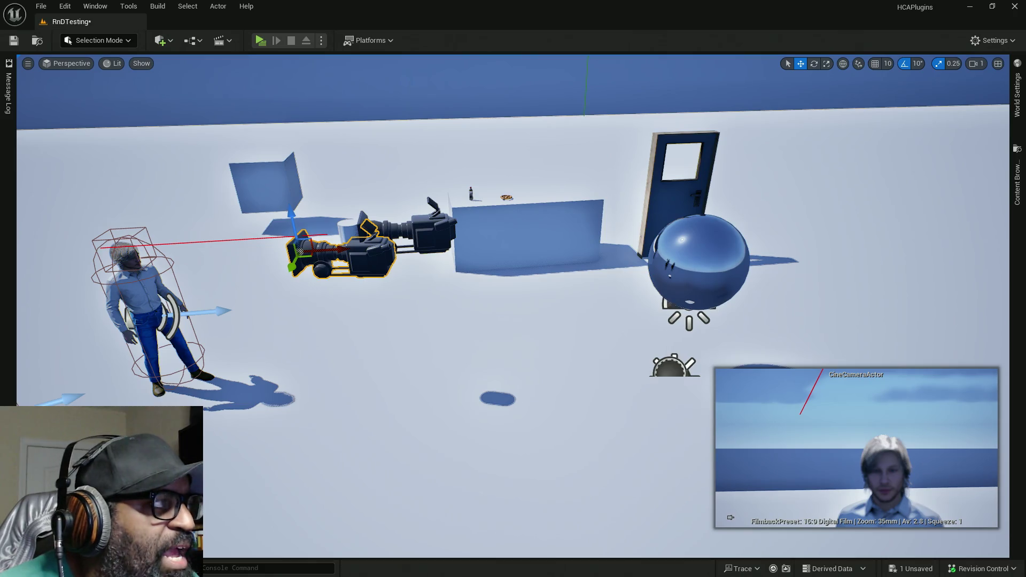
Step: Select the left and right cameras in the level in turn to compare them
left_click(437, 233)
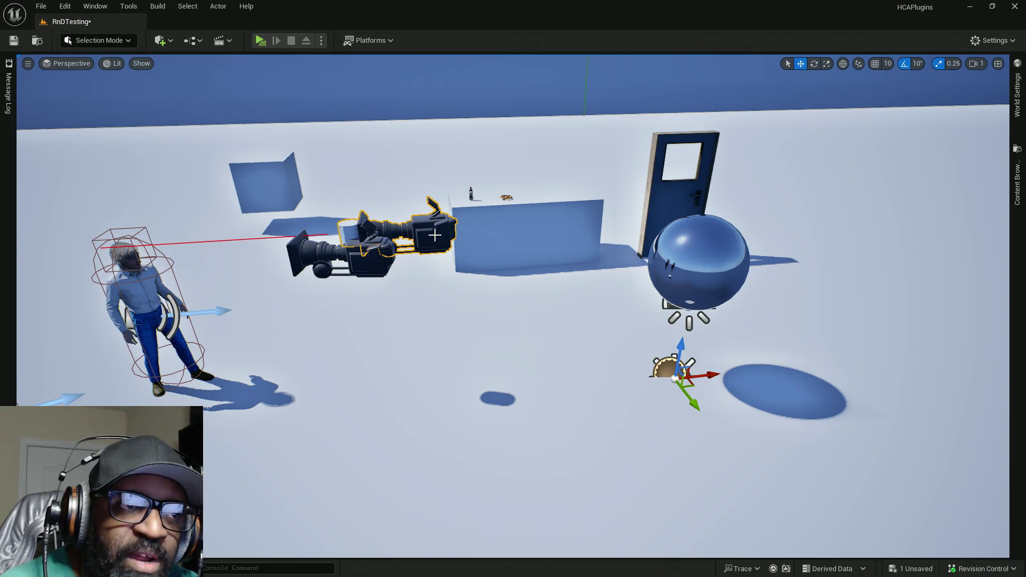
left_click(369, 266)
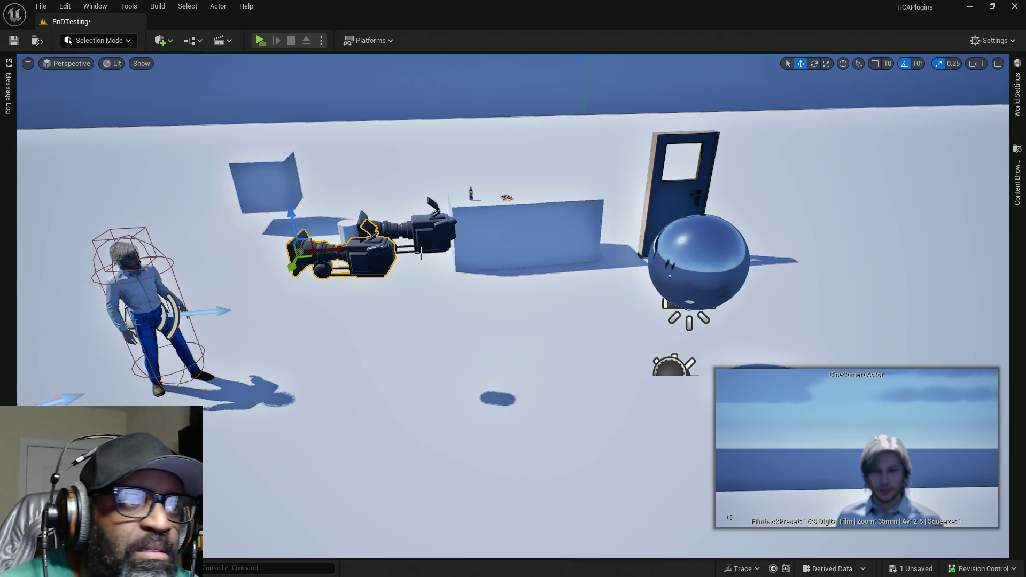
left_click(428, 235)
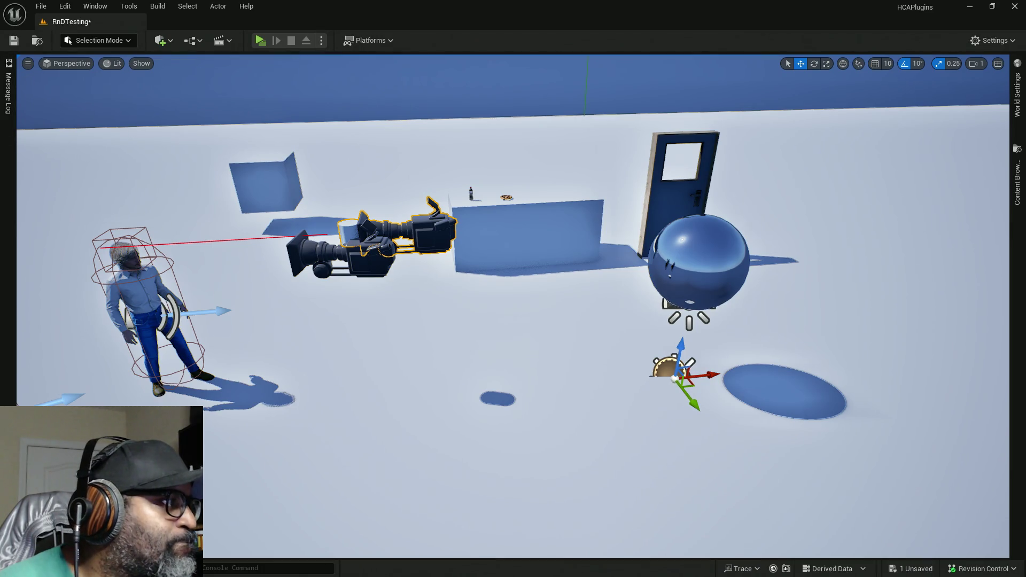
Step: Start a new Blueprint Class in the BPs folder of the Content Drawer
left_click(1017, 176)
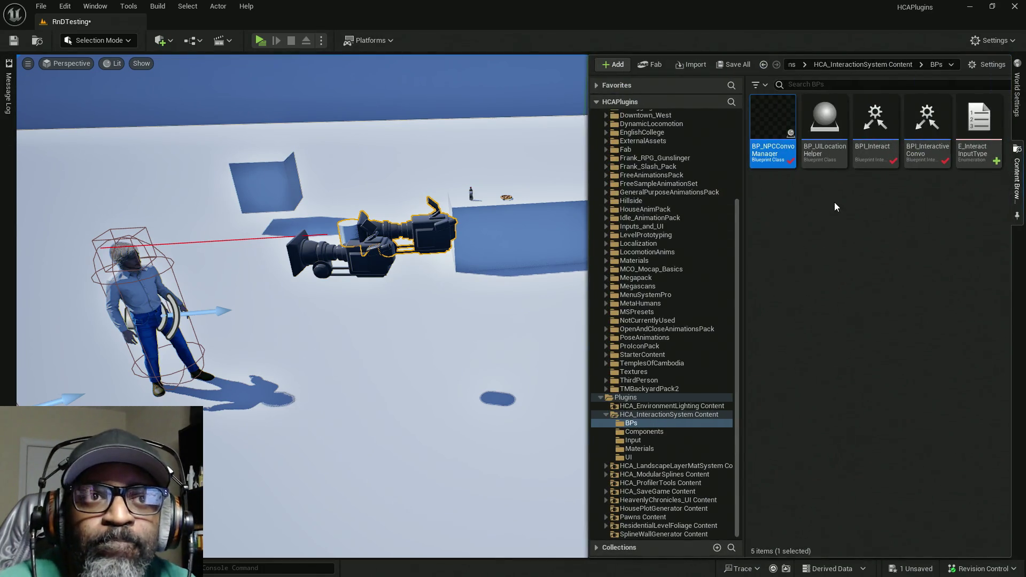
right_click(835, 202)
left_click(884, 251)
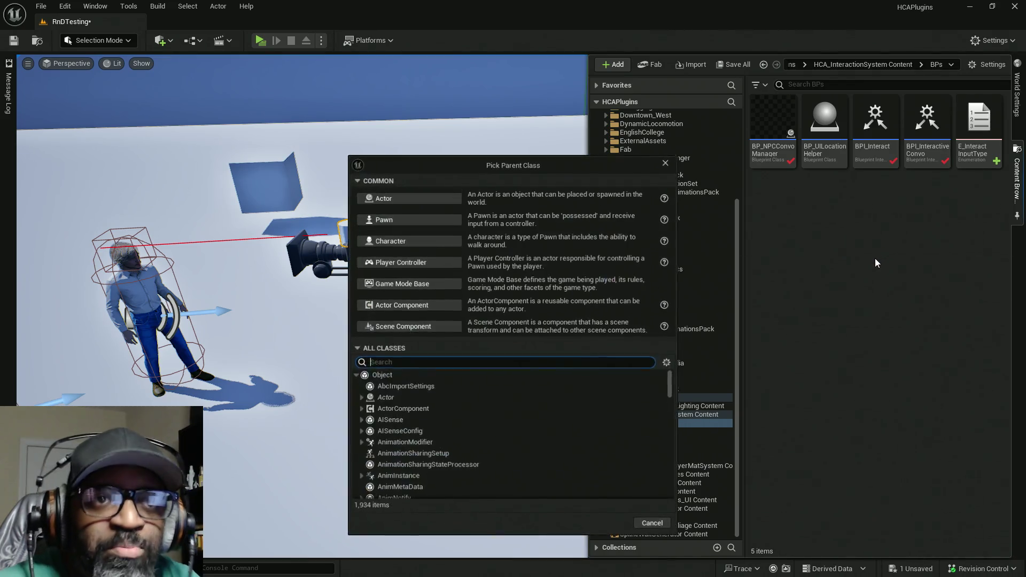
Step: Search 'cine' in Pick Parent Class, choose CineCameraActor and create the Blueprint
type("cinem")
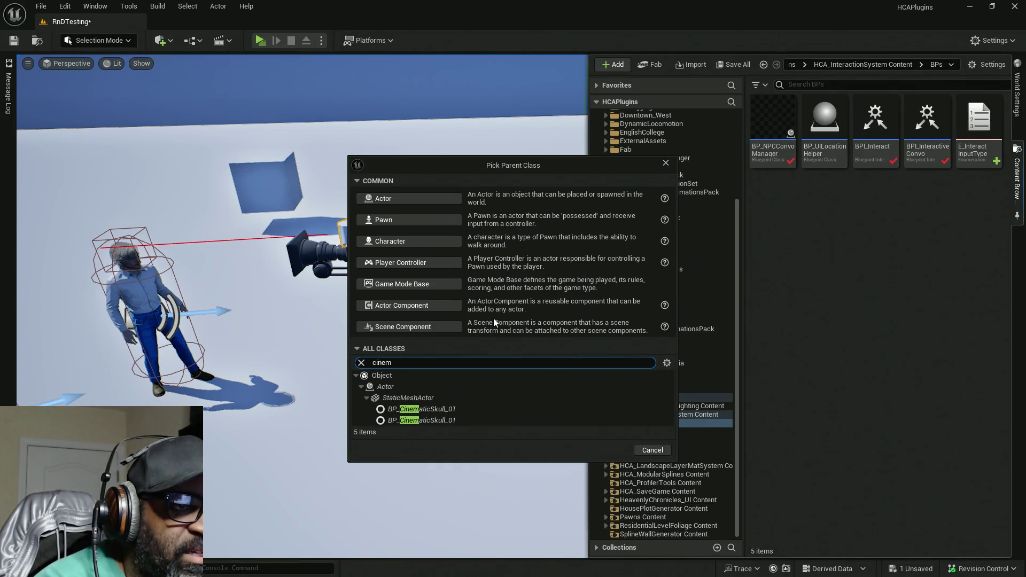
key("BackSpace")
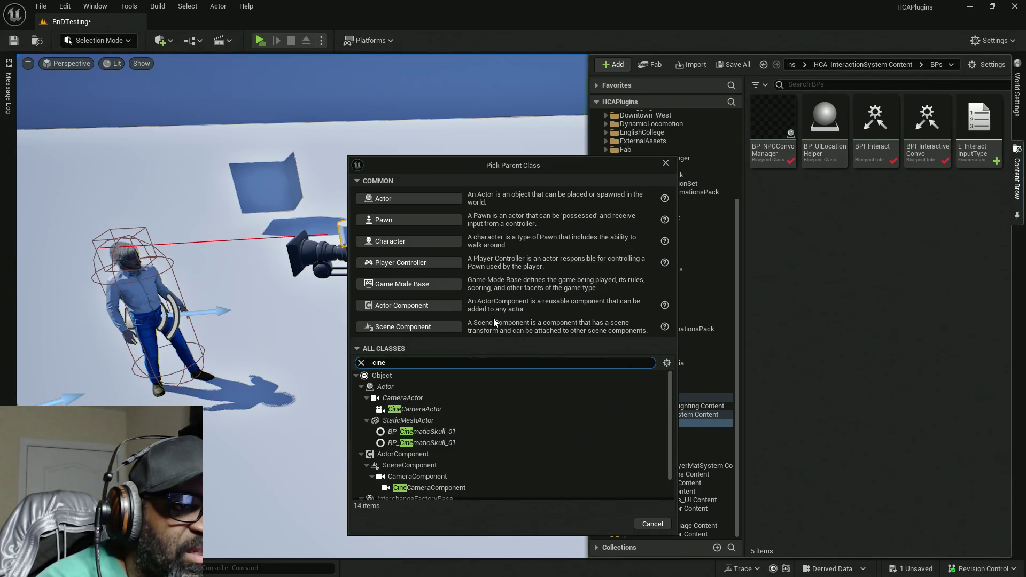
left_click(406, 409)
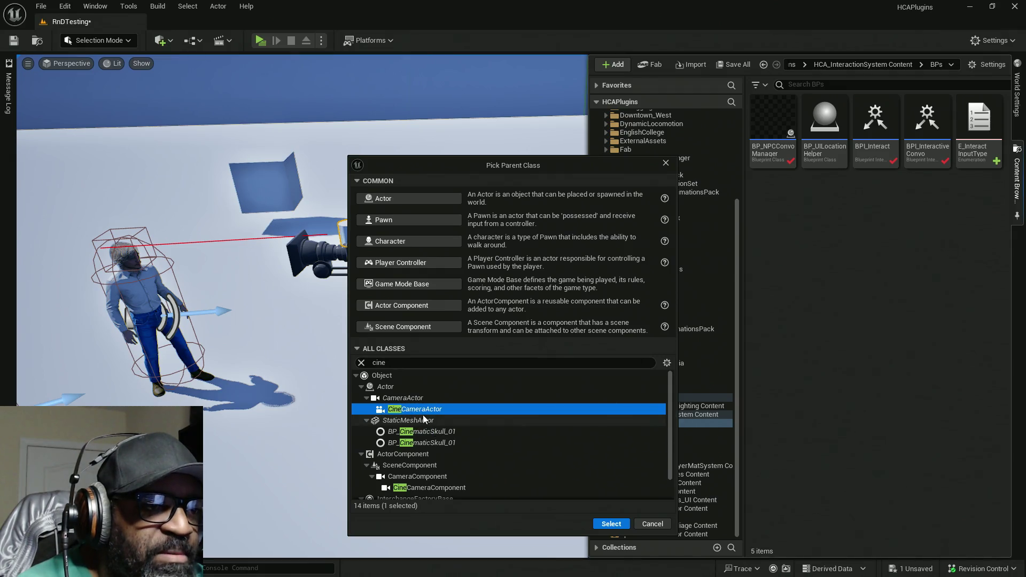
left_click(613, 524)
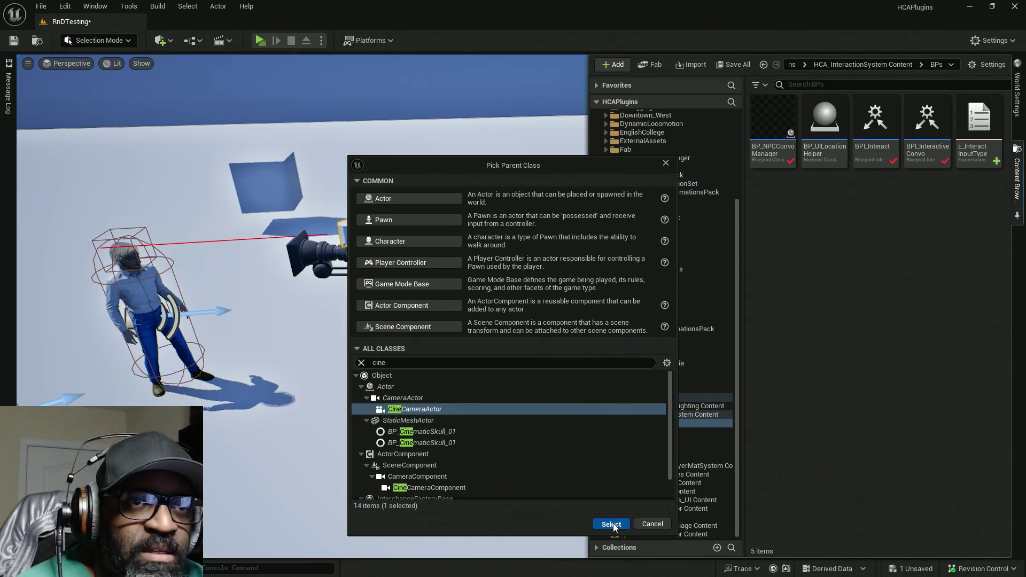
Step: Drop a NewBlueprint camera from the content browser into the level
left_click(832, 270)
mouse_move(774, 202)
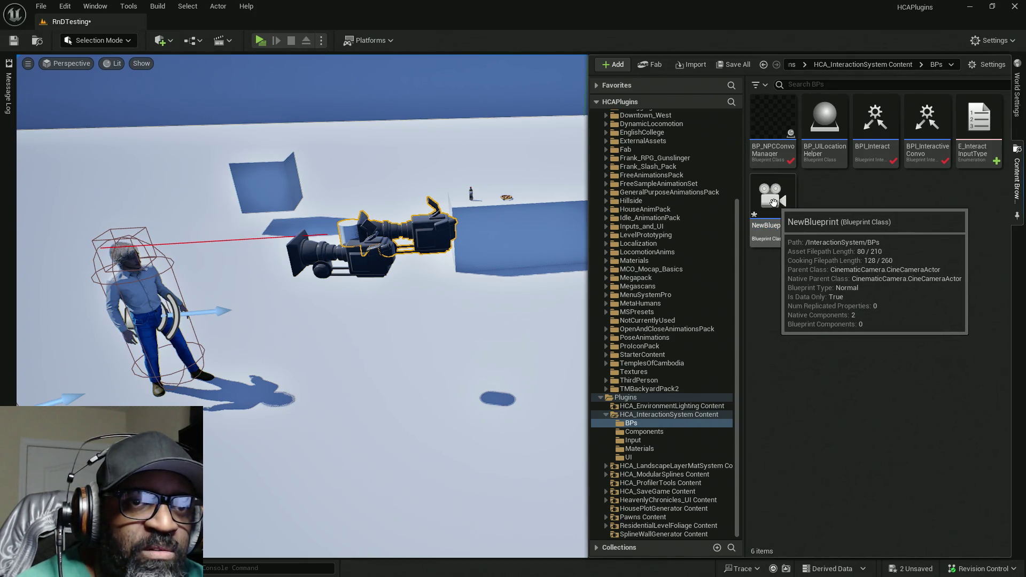
left_click_drag(773, 202, 674, 374)
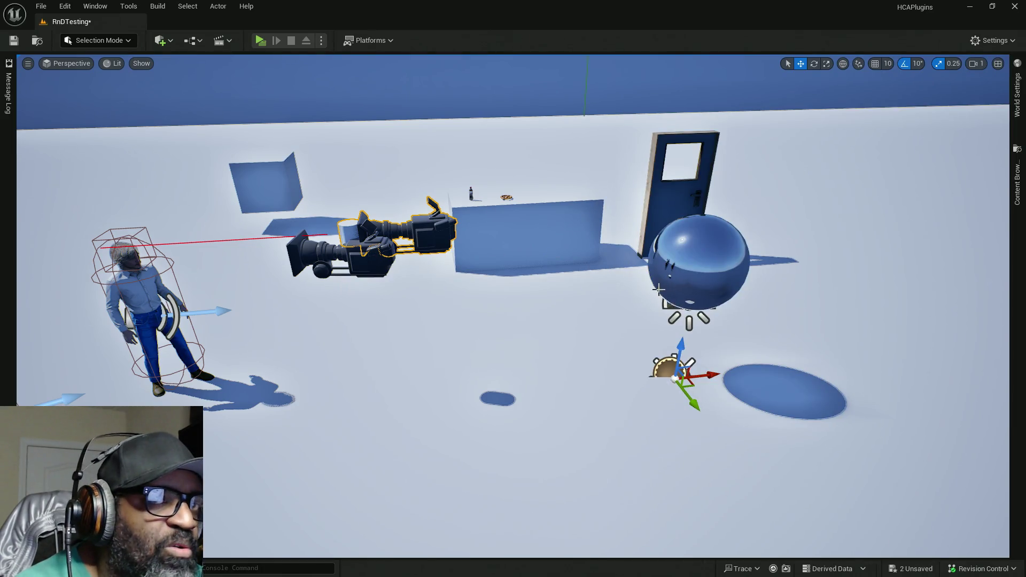
Step: Delete the two old cine camera actors from the level
left_click(1017, 182)
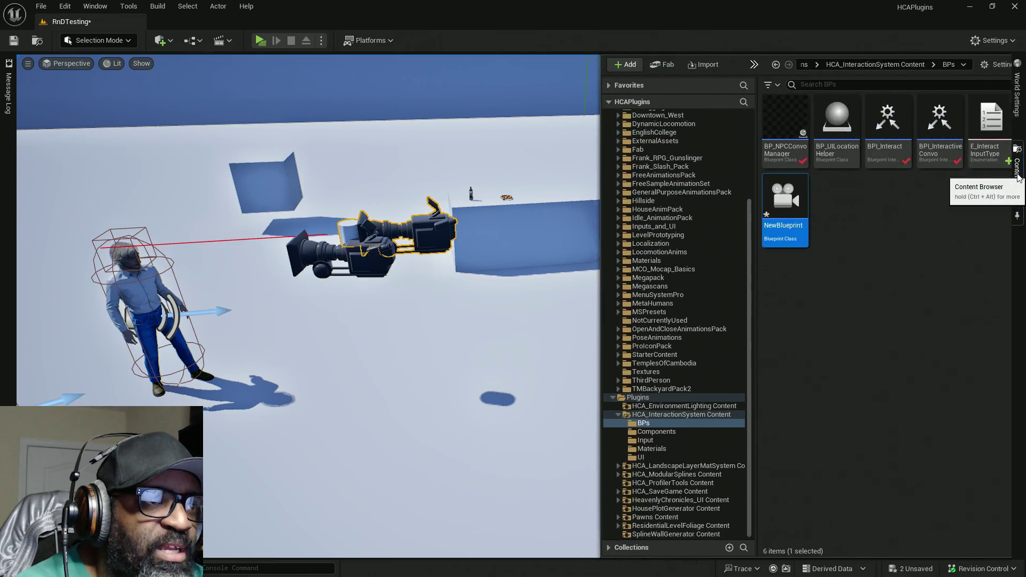
left_click(423, 280)
left_click(389, 278)
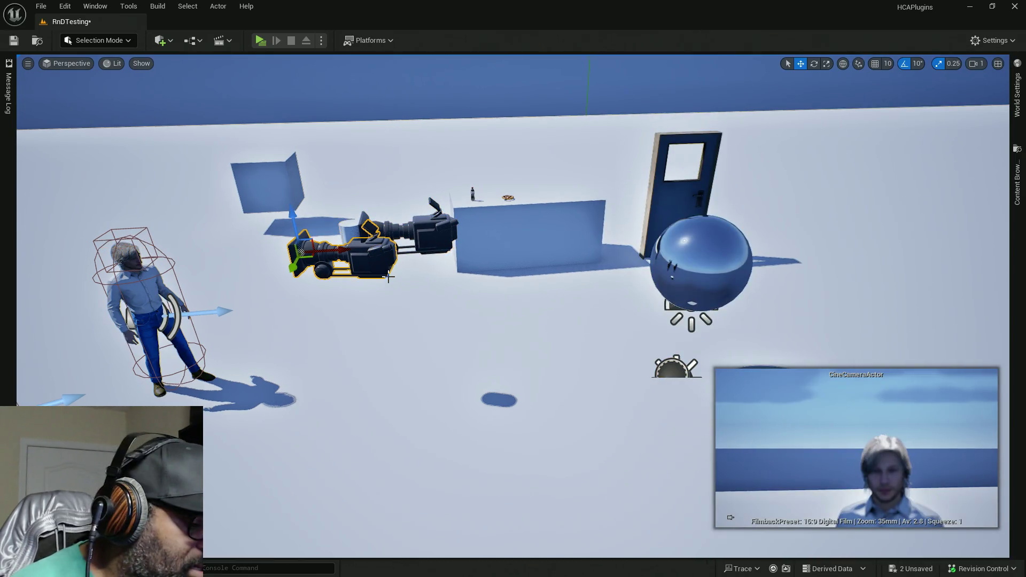
key("Delete")
left_click(428, 232)
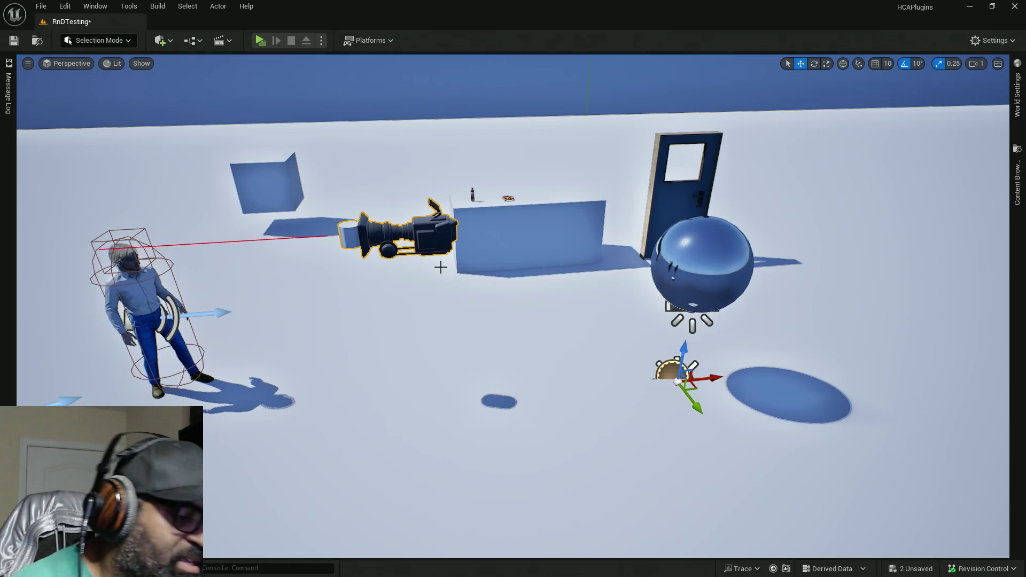
key("Delete")
left_click(1017, 182)
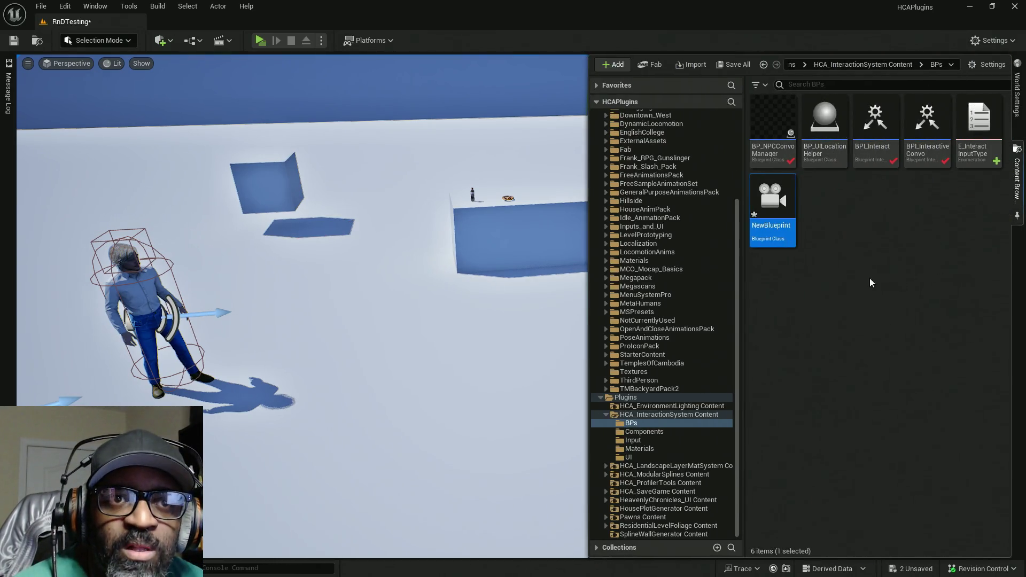
Step: Place a NewBlueprint camera near the character, raise it, and turn it toward the characters
left_click_drag(784, 201, 402, 338)
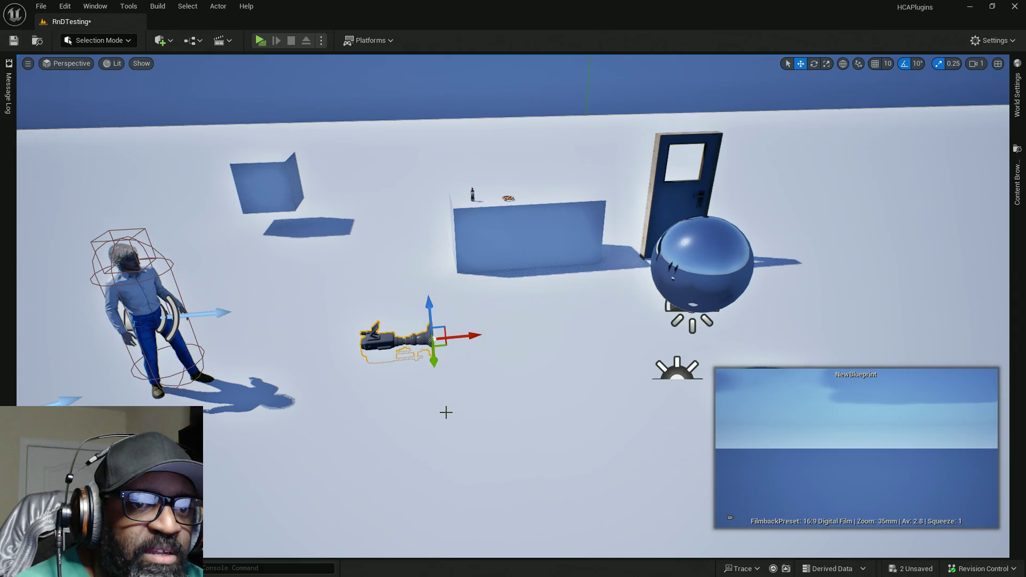
key("e")
key("w")
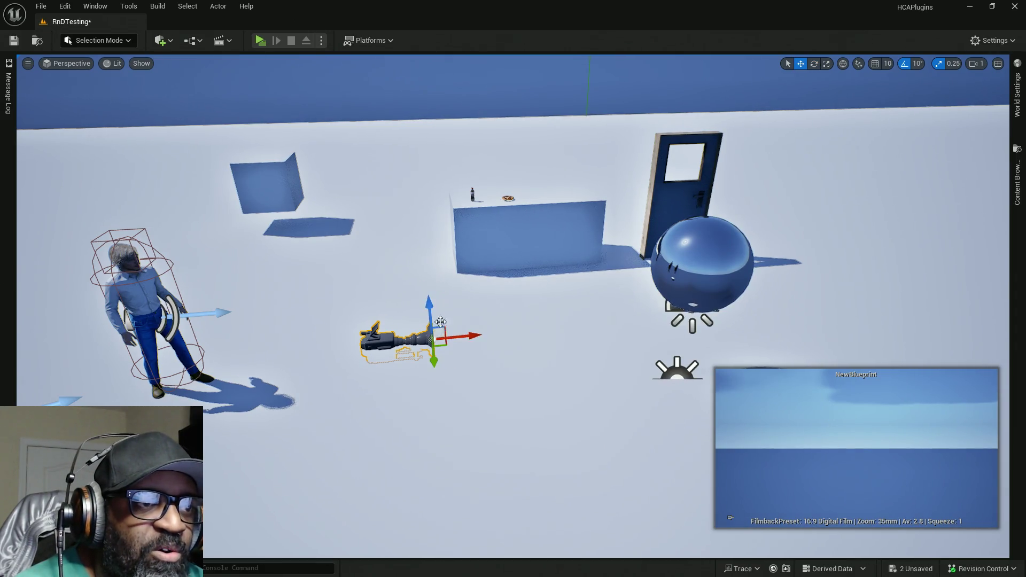
left_click_drag(429, 310, 410, 227)
key("e")
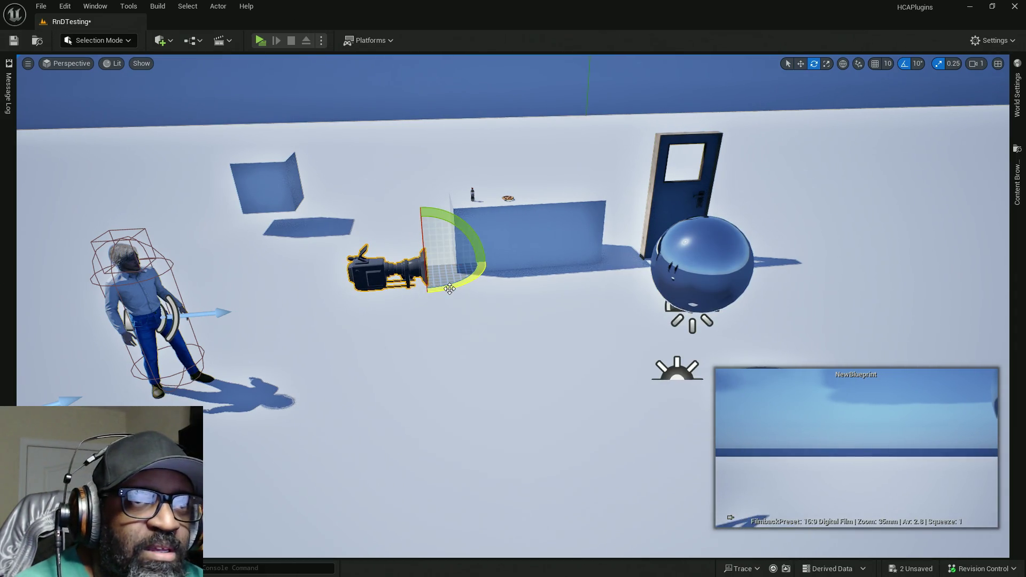
mouse_move(465, 285)
left_mouse_down()
mouse_move(484, 263)
mouse_move(484, 286)
left_mouse_up()
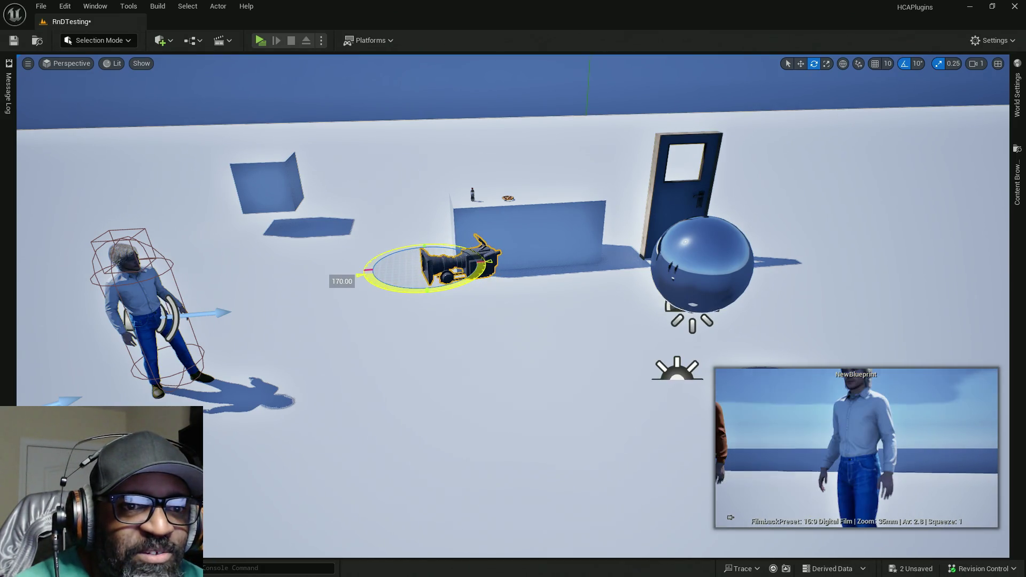
Step: Rotate the camera 40° and slide it to head height to frame the character's face
key("w")
mouse_move(427, 282)
left_mouse_down()
mouse_move(426, 254)
mouse_move(401, 323)
mouse_move(416, 329)
left_mouse_up()
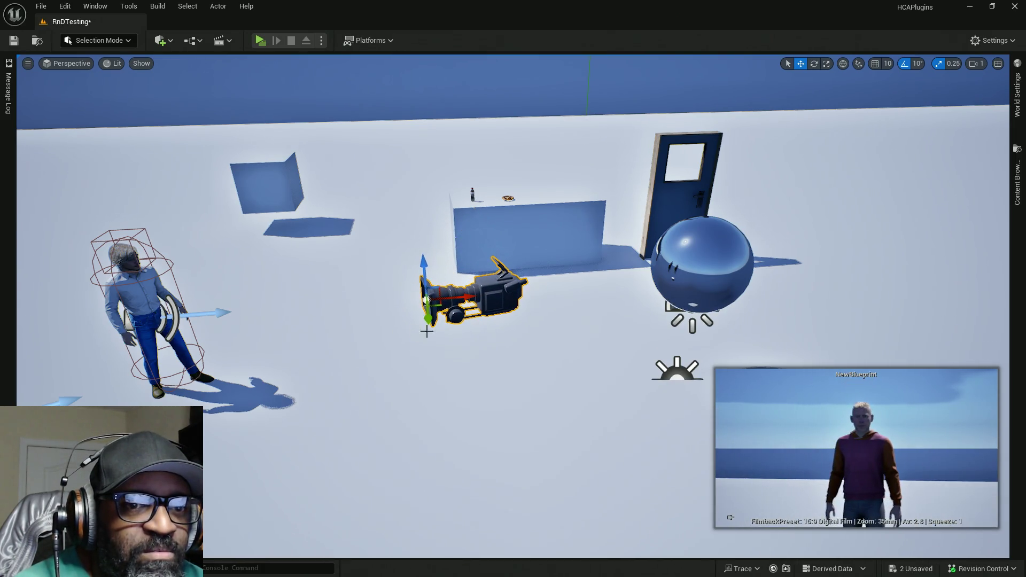
key("e")
left_click_drag(477, 309, 486, 316)
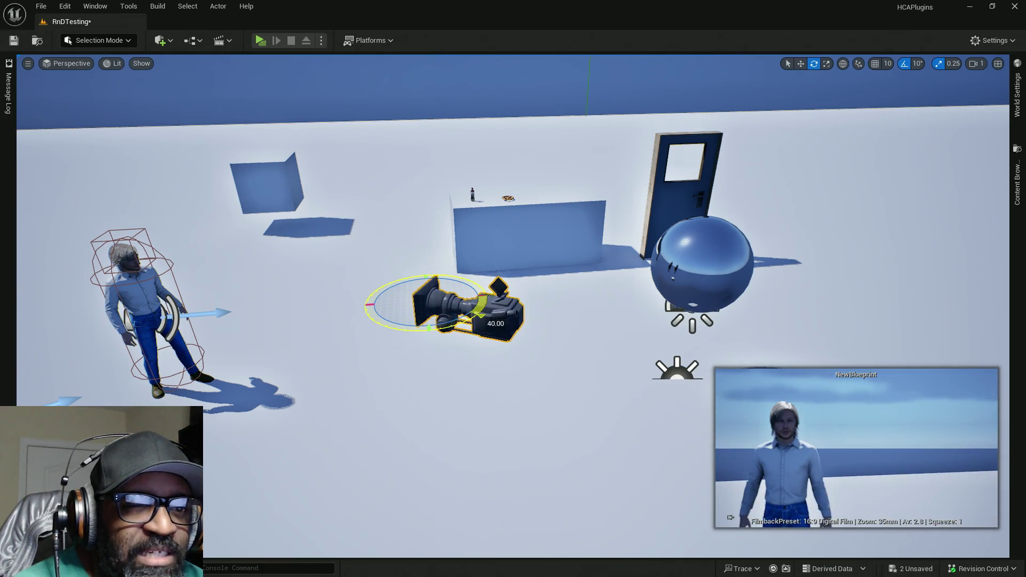
key("w")
left_click_drag(440, 307, 260, 314)
mouse_move(247, 267)
left_mouse_down()
mouse_move(228, 214)
mouse_move(270, 294)
mouse_move(262, 293)
left_mouse_up()
mouse_move(346, 354)
left_mouse_down()
mouse_move(374, 320)
mouse_move(461, 300)
left_mouse_up()
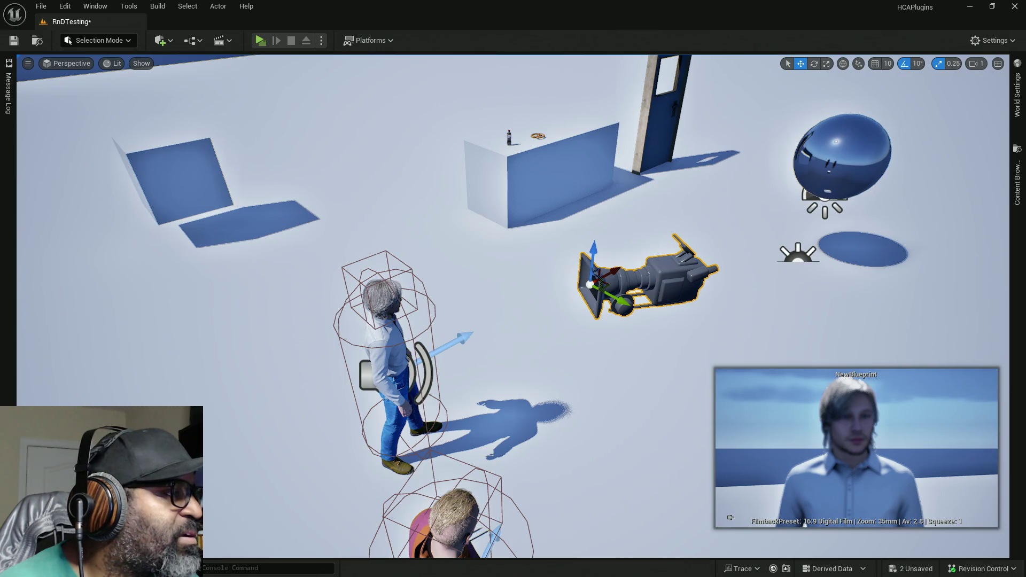
Step: Open the camera's Blueprint editor and bring up the BP_NPCConvoManager Blueprint
double_click(708, 274)
mouse_move(532, 123)
left_mouse_down()
mouse_move(887, 123)
mouse_move(652, 297)
mouse_move(638, 342)
left_mouse_up()
mouse_move(525, 340)
left_mouse_down()
mouse_move(561, 56)
mouse_move(386, 187)
mouse_move(569, 18)
mouse_move(569, 2)
left_mouse_up()
left_click(123, 21)
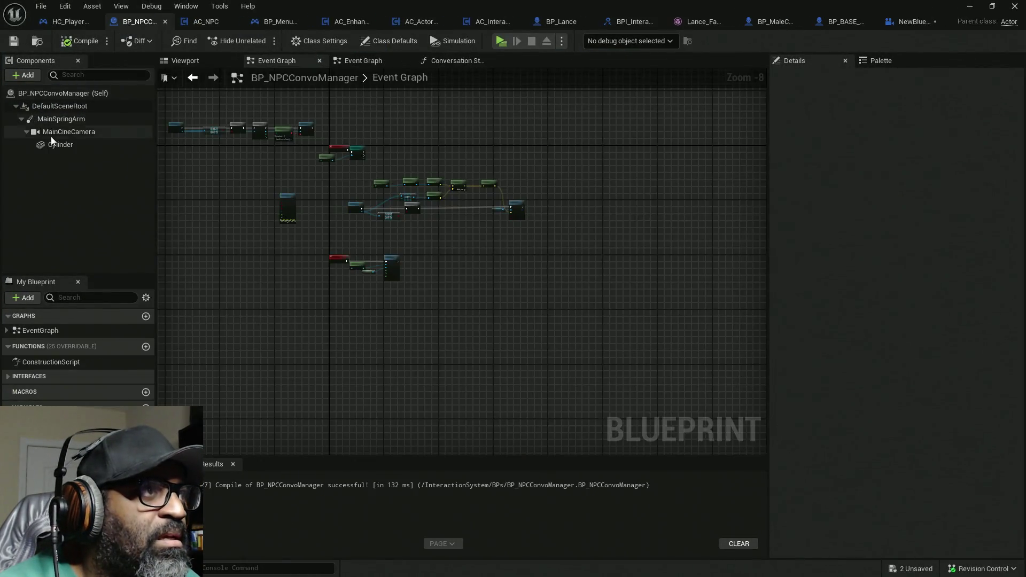
left_click(53, 120)
right_click(55, 121)
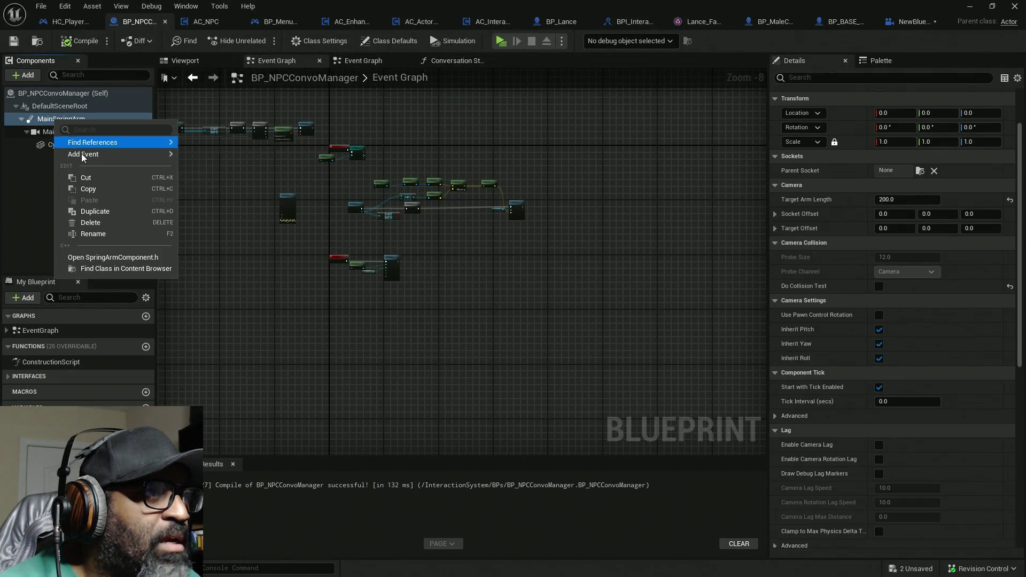
left_click(88, 189)
left_click(922, 31)
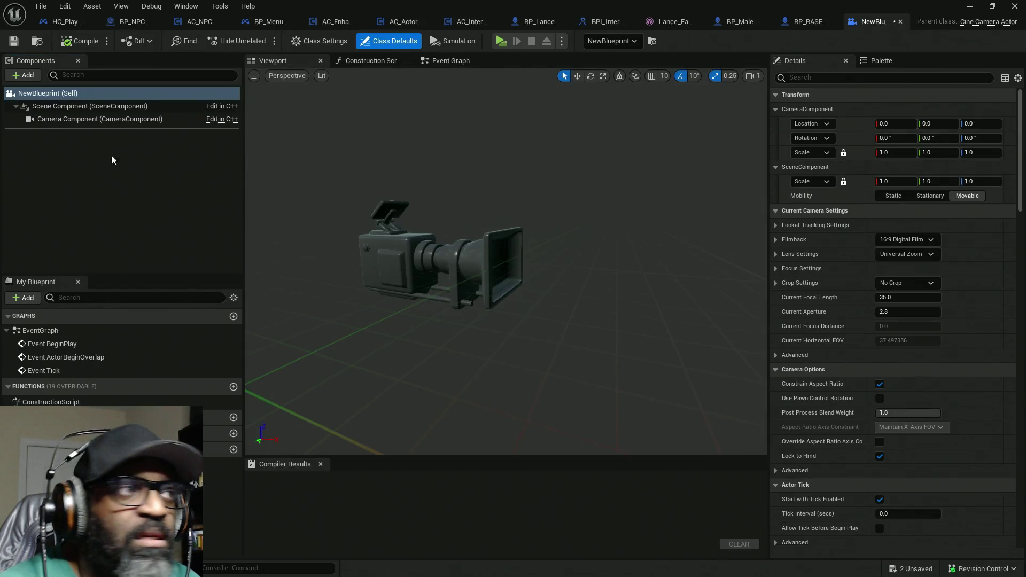
left_click(76, 107)
right_click(79, 106)
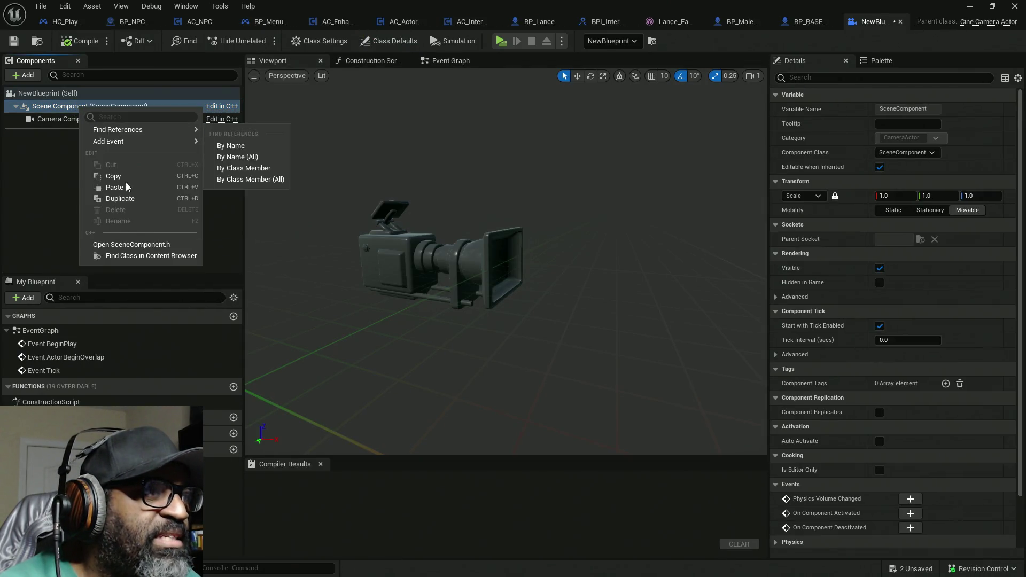
left_click(123, 191)
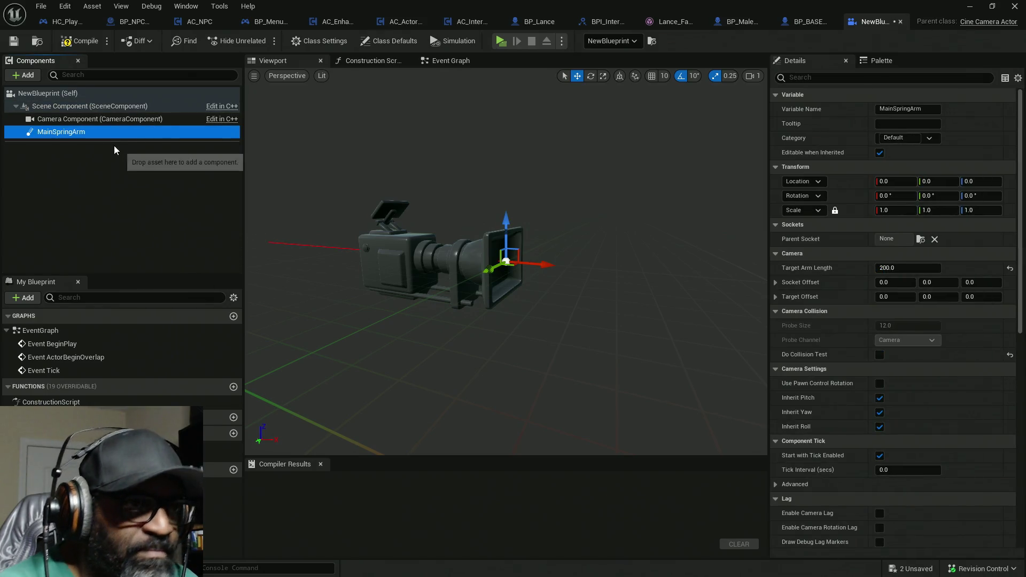
left_click(67, 120)
mouse_move(68, 121)
left_mouse_down()
mouse_move(69, 138)
mouse_move(63, 110)
left_mouse_up()
left_click(62, 133)
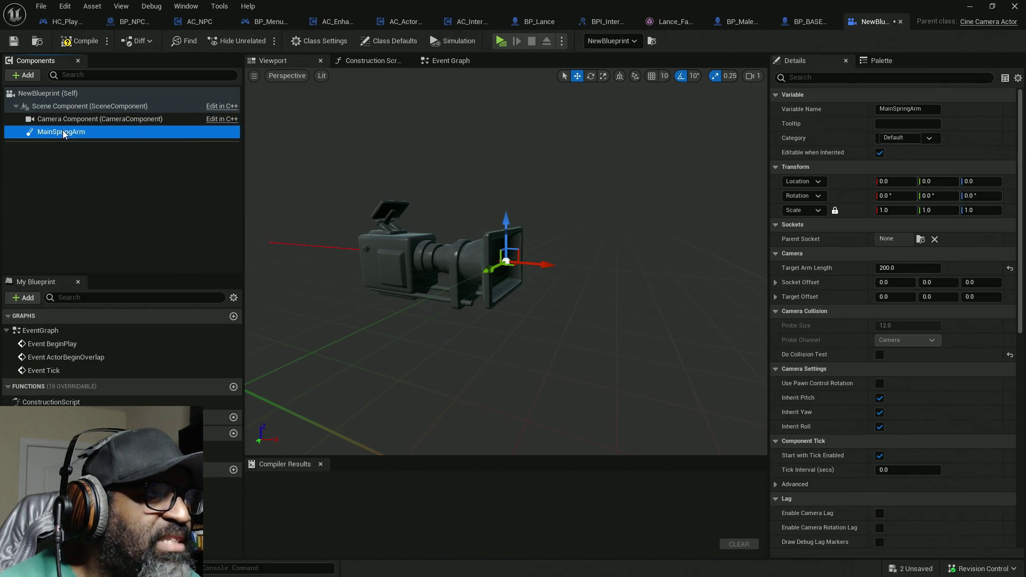
left_click(65, 120)
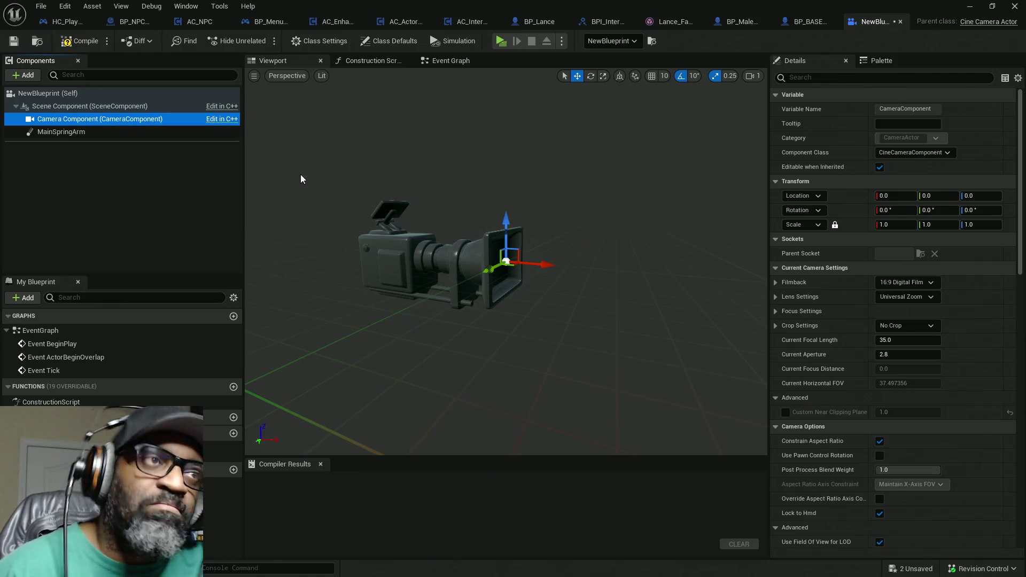
left_click(368, 62)
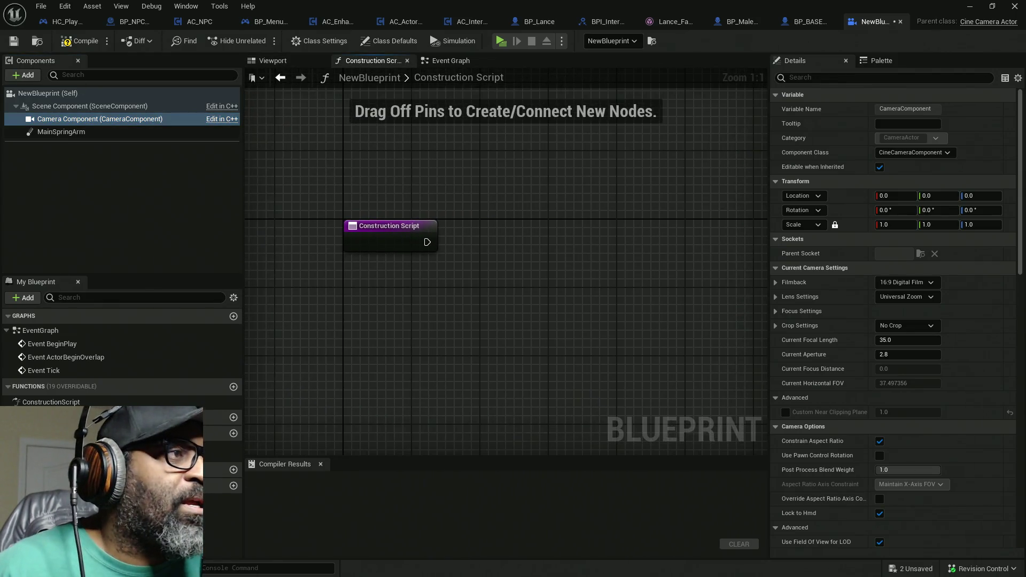
Step: Attach the camera component to Main Spring Arm via Attach Component To Component, then compile and save
left_click(74, 134, "ctrl")
mouse_move(75, 133)
left_mouse_down()
mouse_move(390, 276)
mouse_move(364, 281)
left_mouse_up()
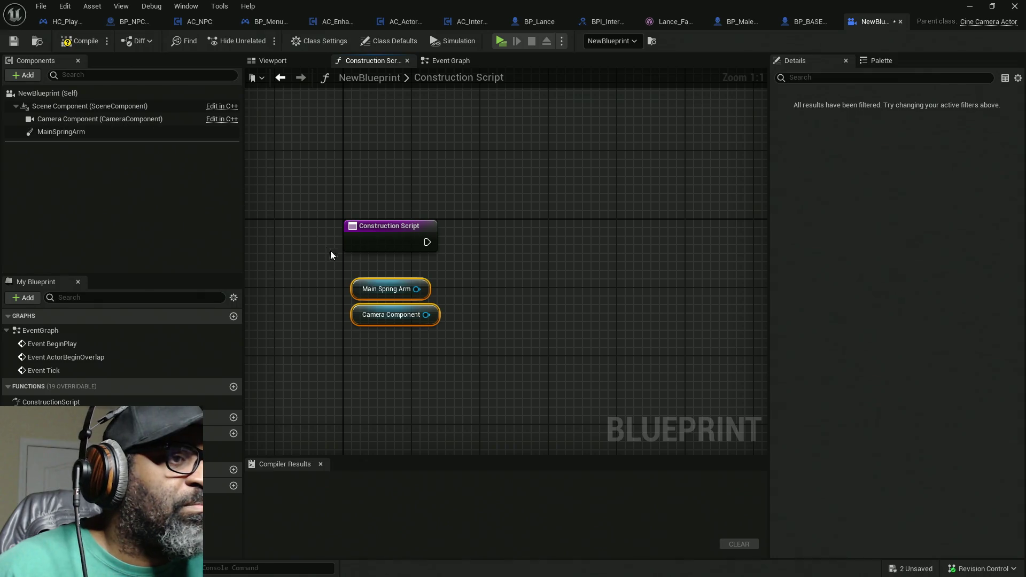
left_click(417, 325)
left_click_drag(434, 314, 474, 280)
type("att")
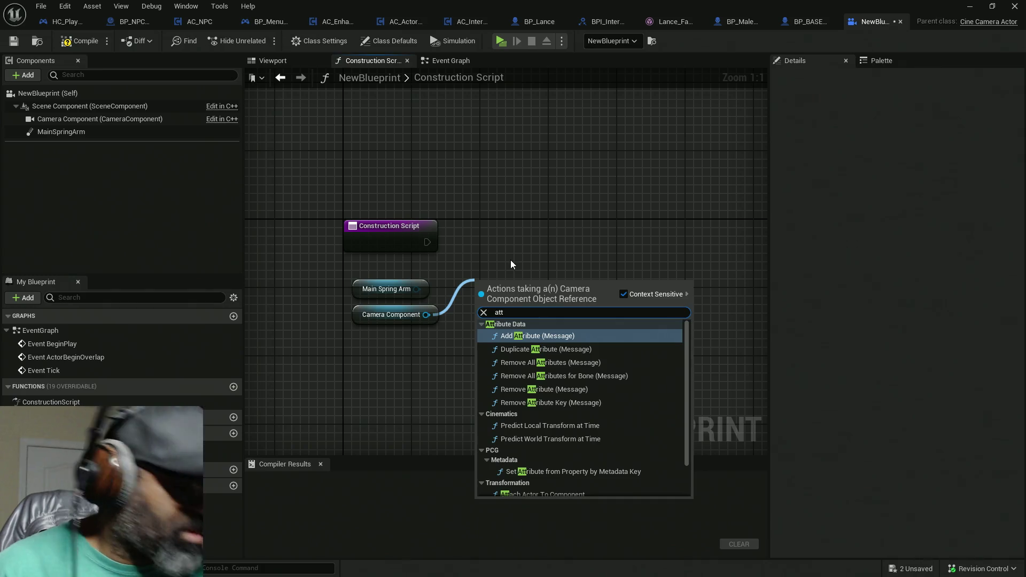
type("ac")
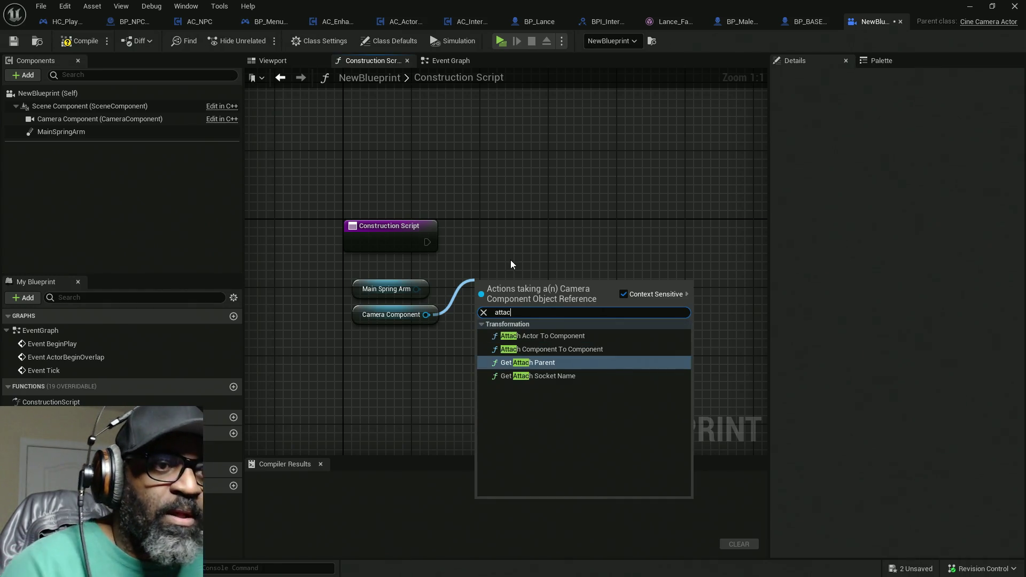
left_click(556, 351)
left_click_drag(519, 334, 562, 274)
mouse_move(419, 291)
left_mouse_down()
mouse_move(524, 269)
mouse_move(525, 291)
mouse_move(480, 250)
mouse_move(524, 250)
left_mouse_up()
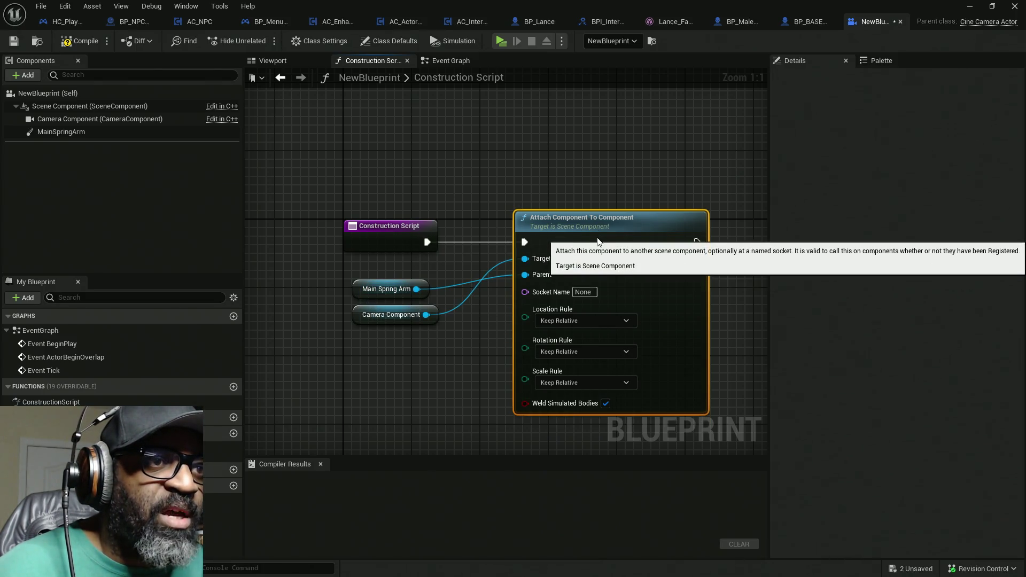
left_click(81, 41)
key("ctrl+s")
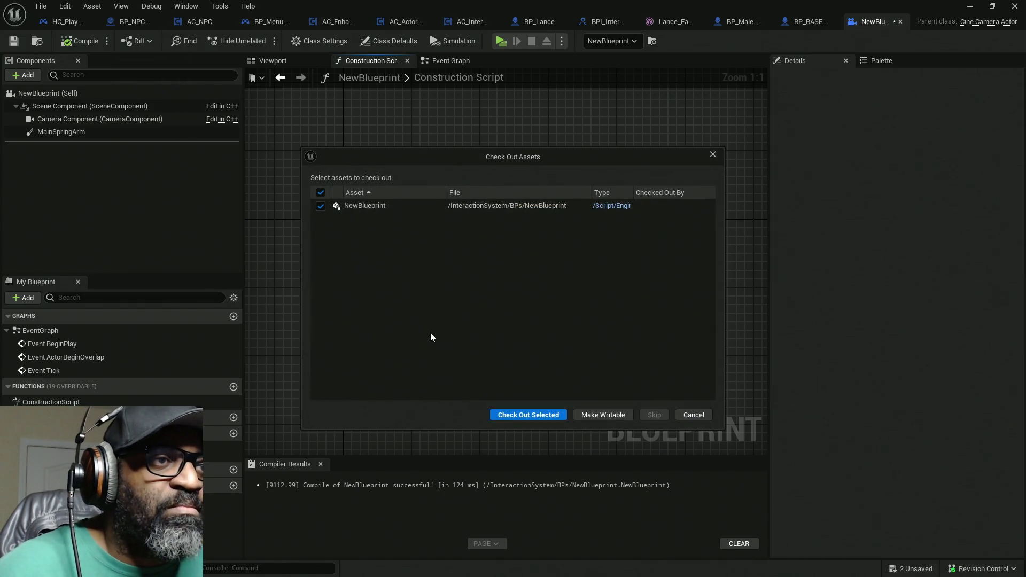
left_click(536, 416)
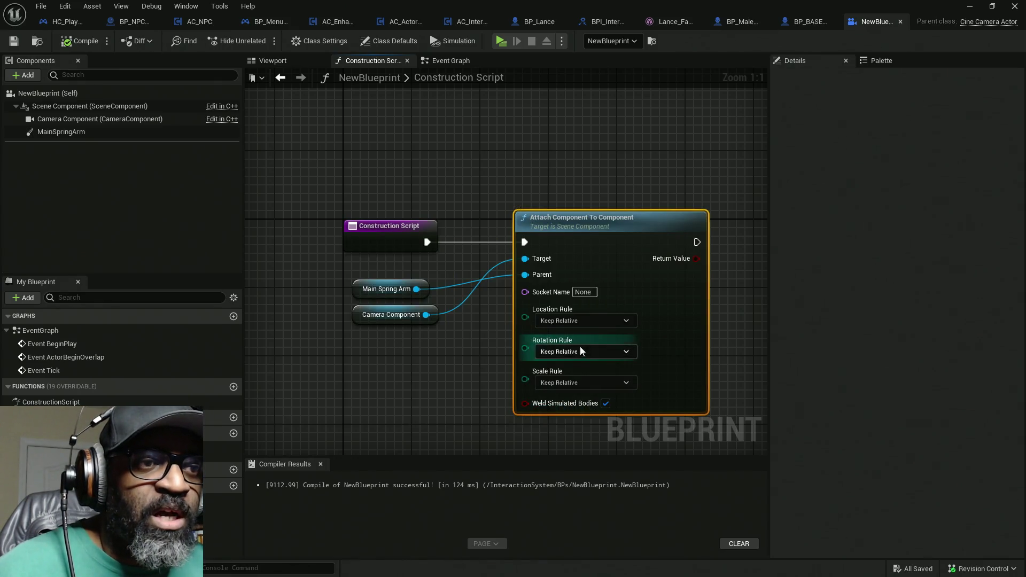
Step: Set the attach node's Location Rule to Snap to Target, recompile and save
left_click(610, 321)
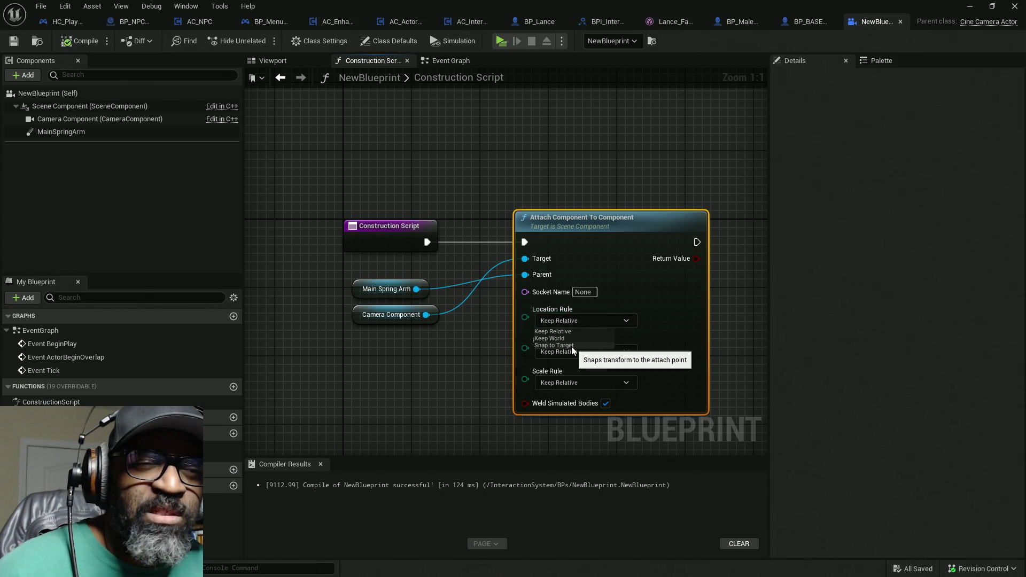
left_click(554, 346)
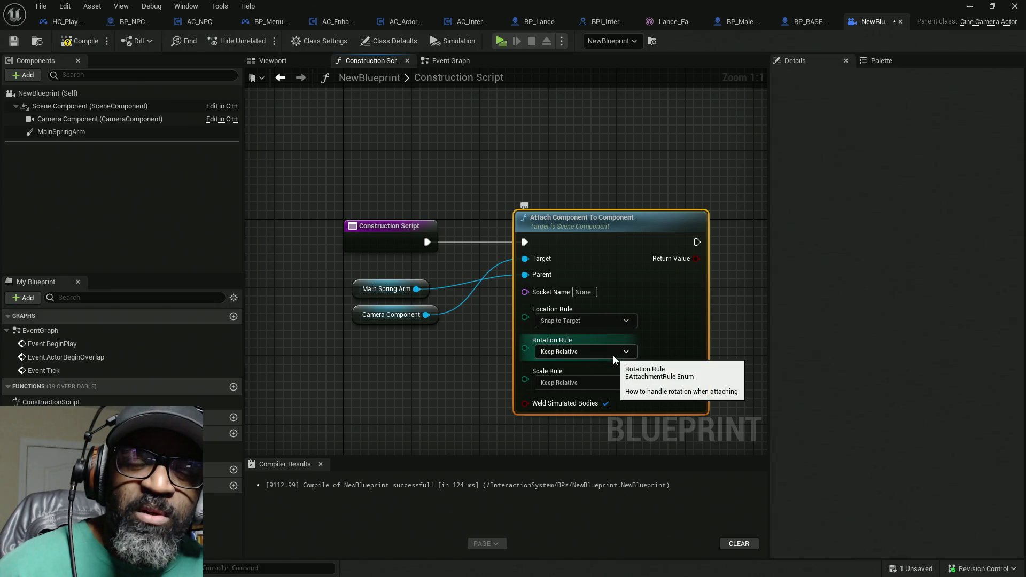
left_click(92, 45)
key("ctrl+s")
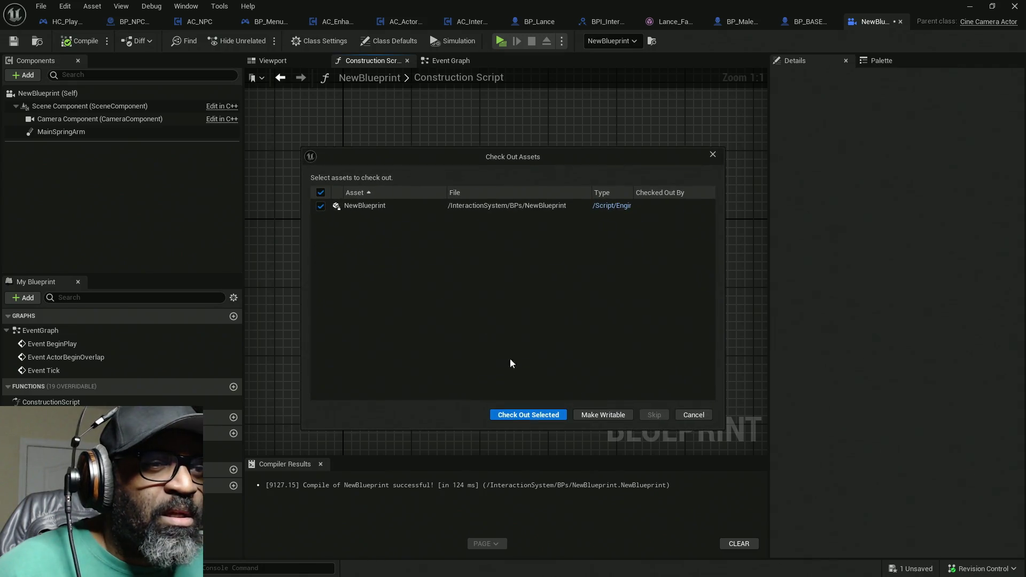
left_click(557, 417)
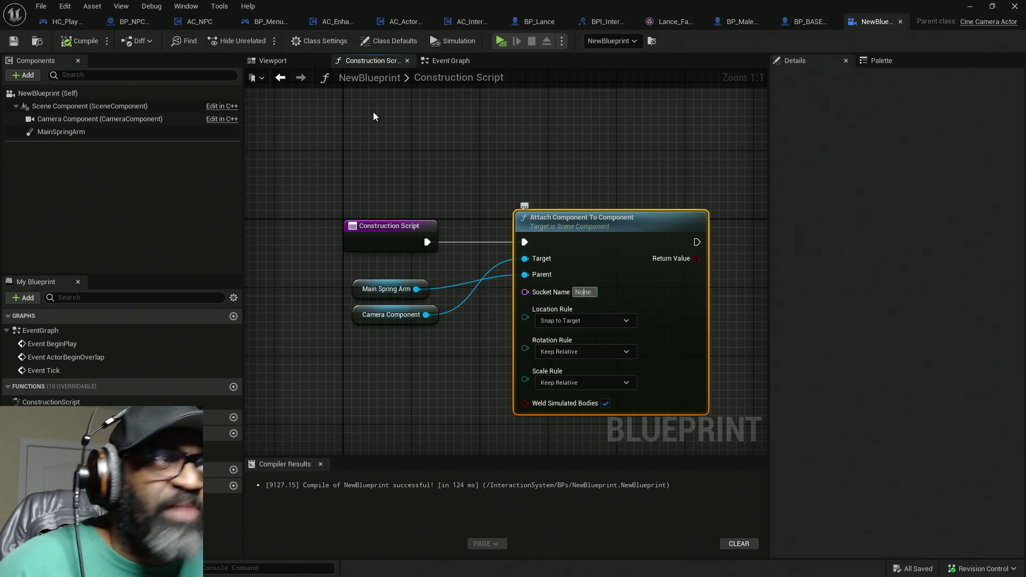
Step: In BP_NPCConvoManager, select MainCineCamera and bring up its Parent Socket text options
left_click(138, 22)
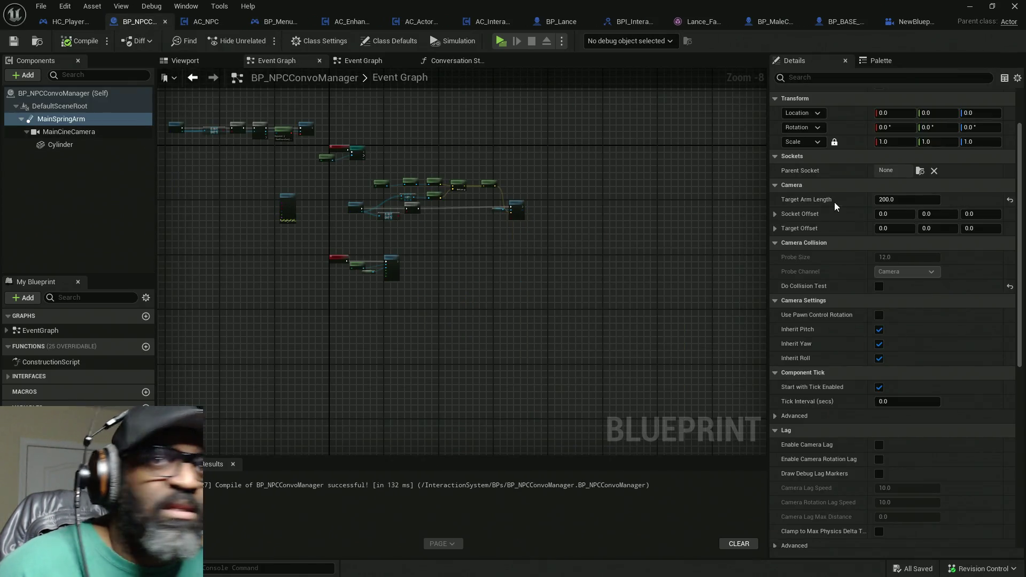
left_click(69, 132)
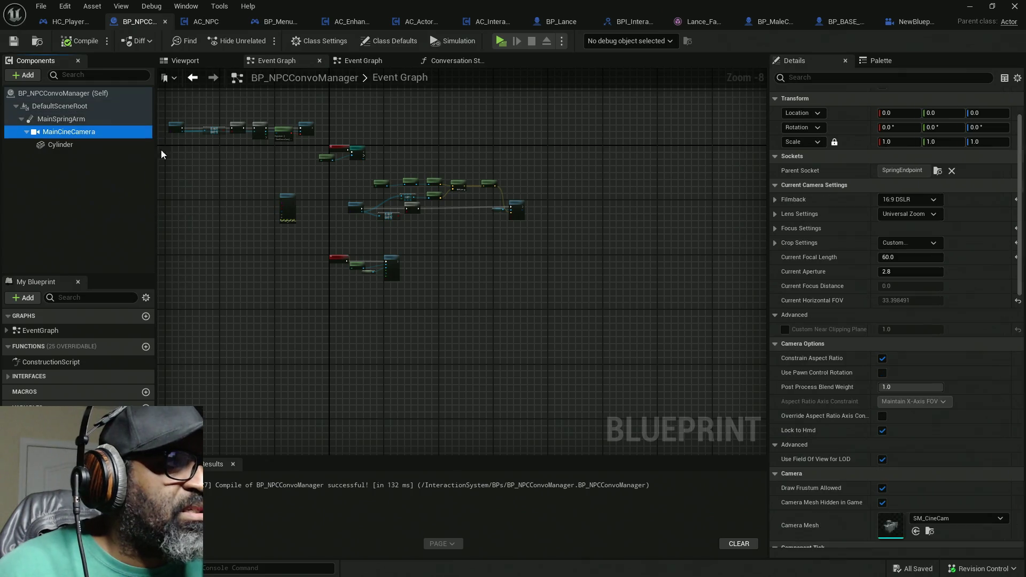
right_click(900, 171)
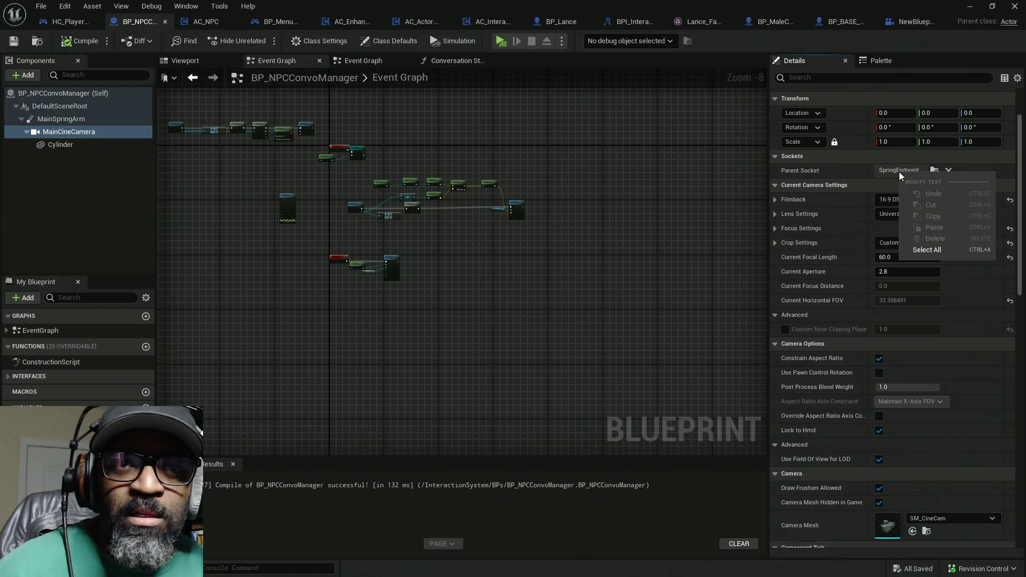
Step: Copy MainCineCamera's SpringEndpoint parent socket name, then return to the NewBlueprint editor
left_click(927, 250)
right_click(904, 172)
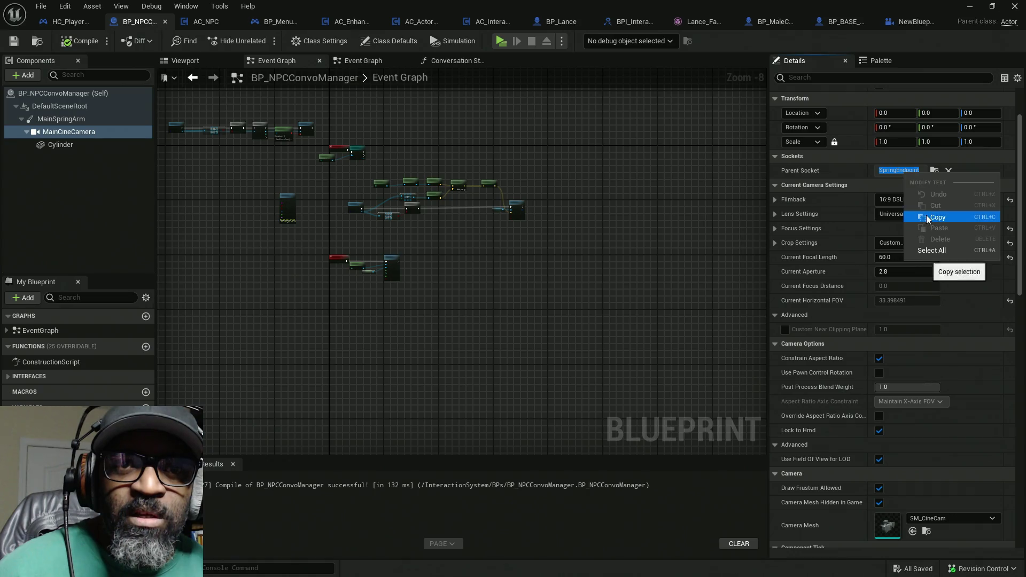
left_click(928, 217)
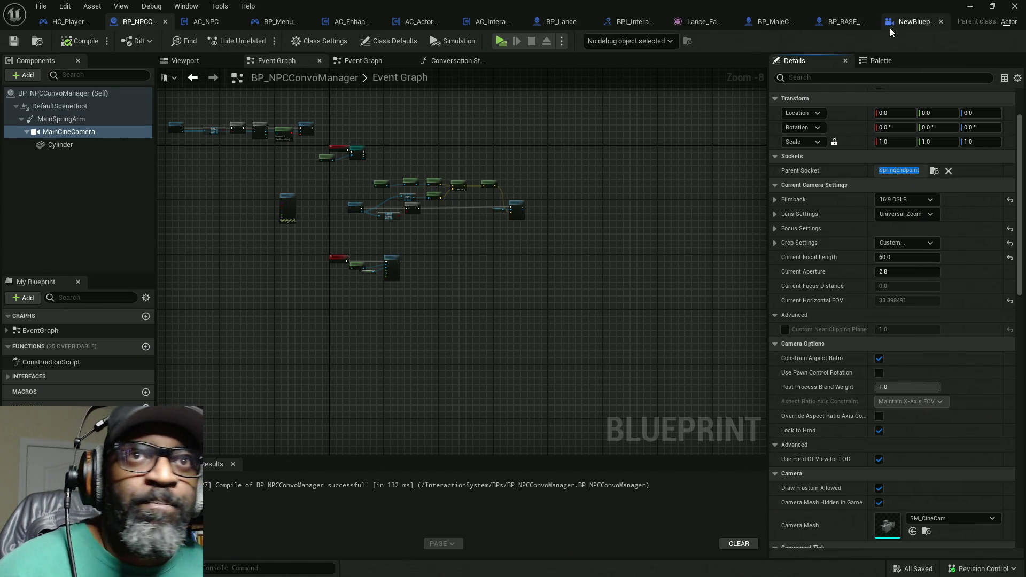
left_click(901, 23)
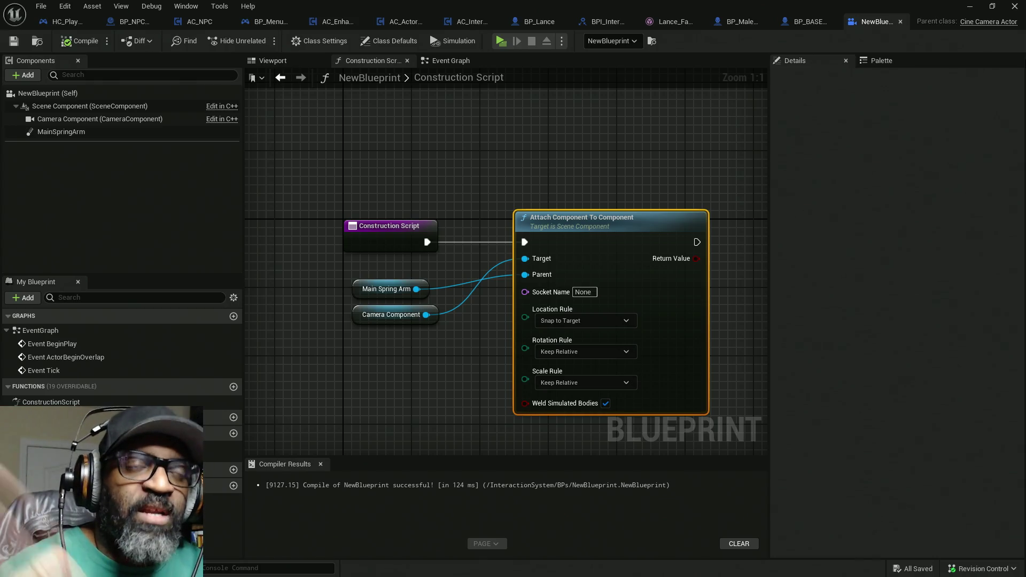
left_click(971, 6)
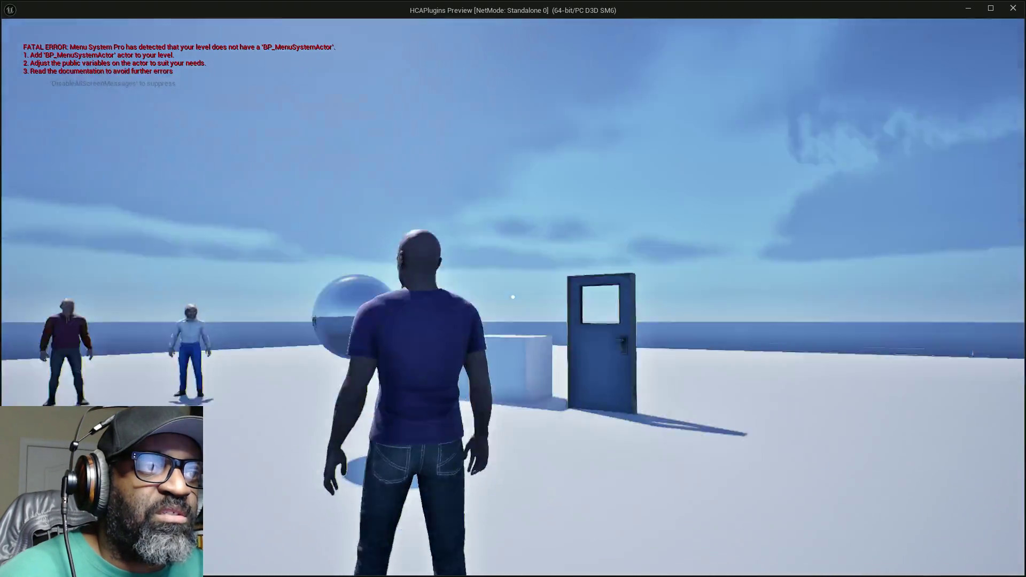
key("w")
key("w")
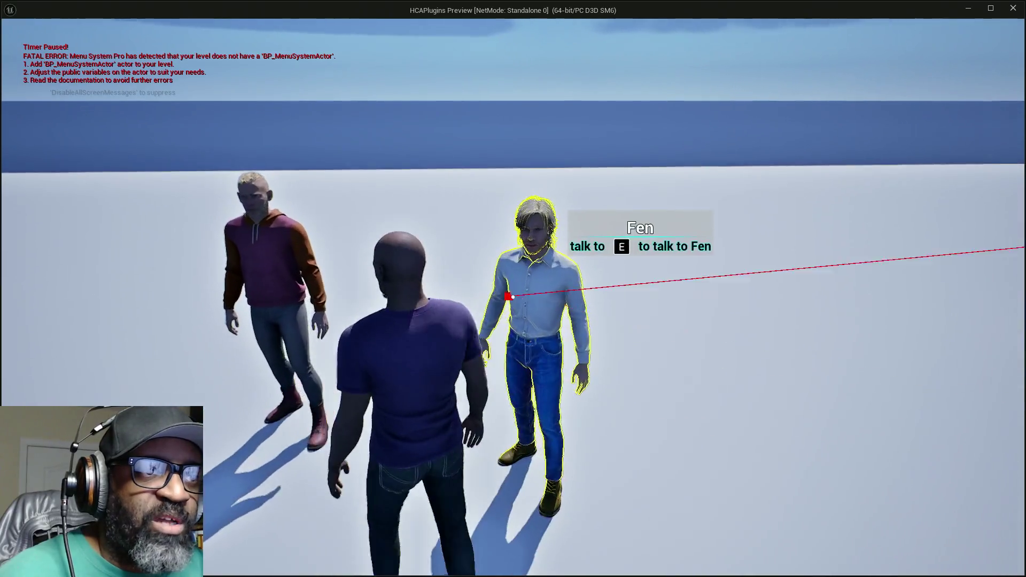
key("s")
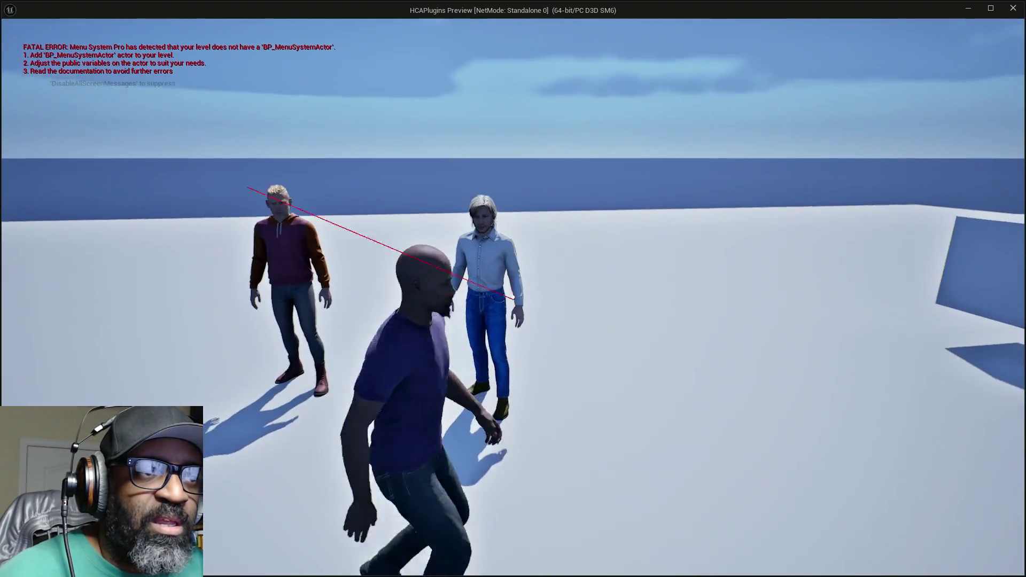
key("w")
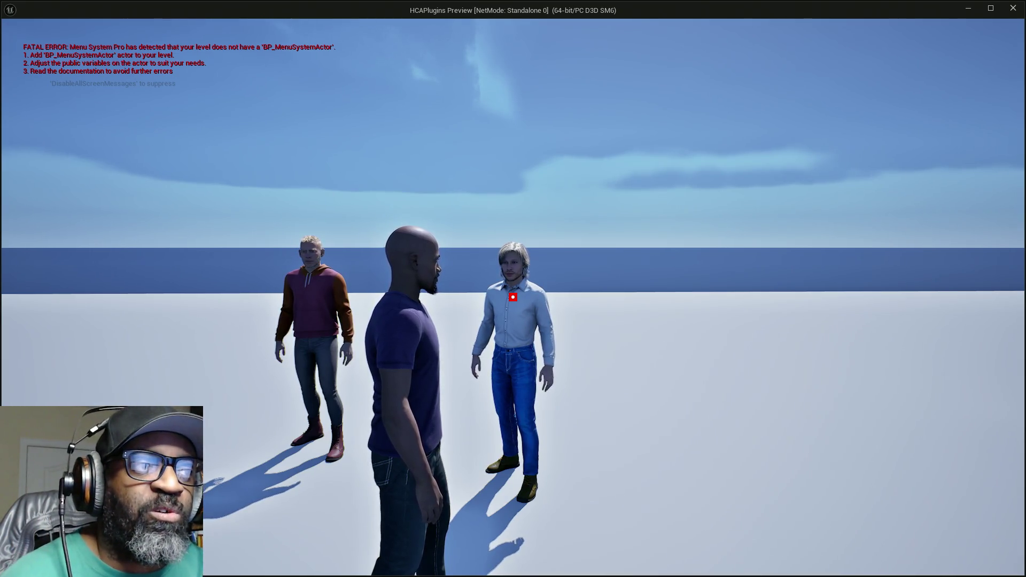
key("w")
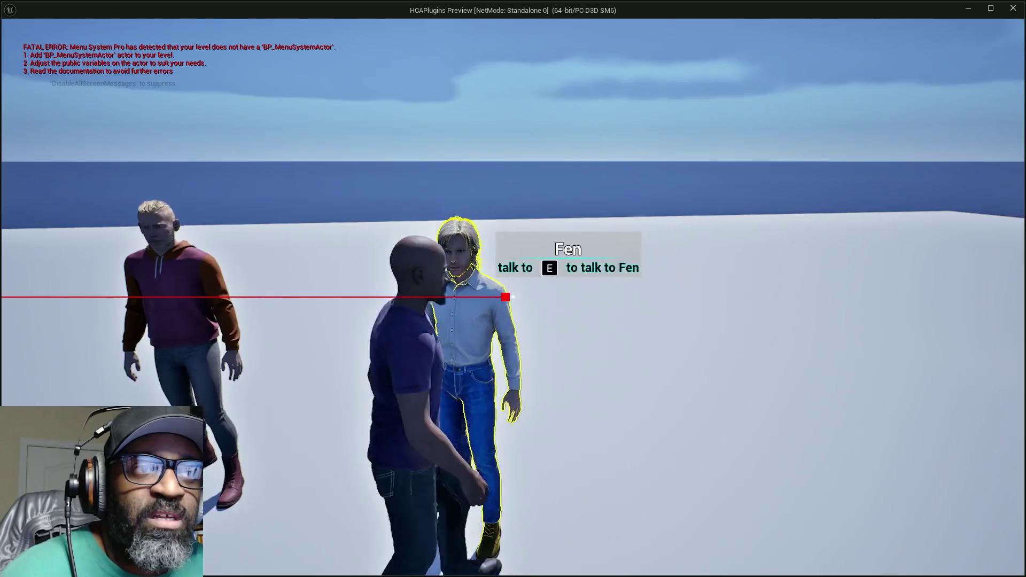
key("s")
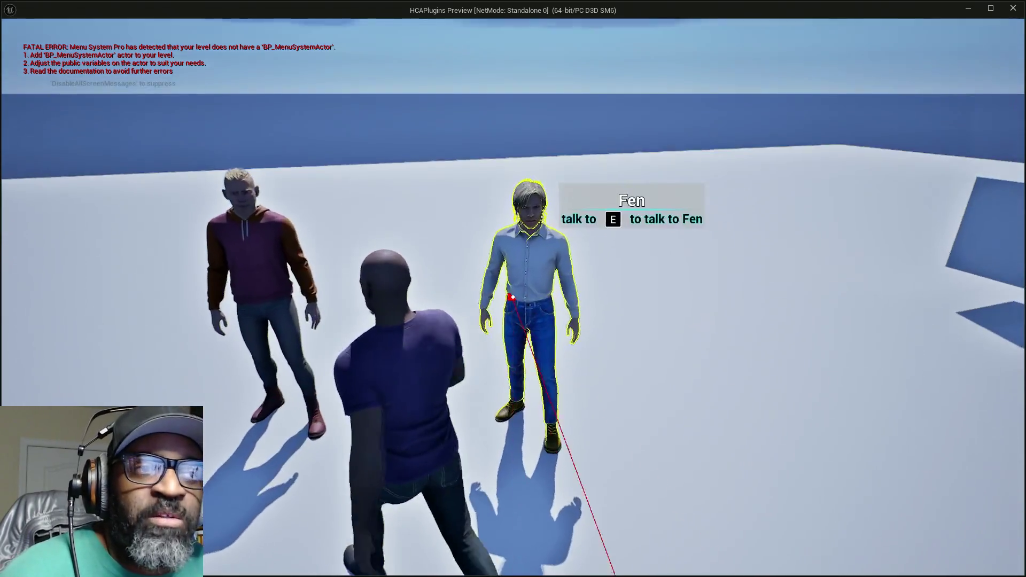
key("s")
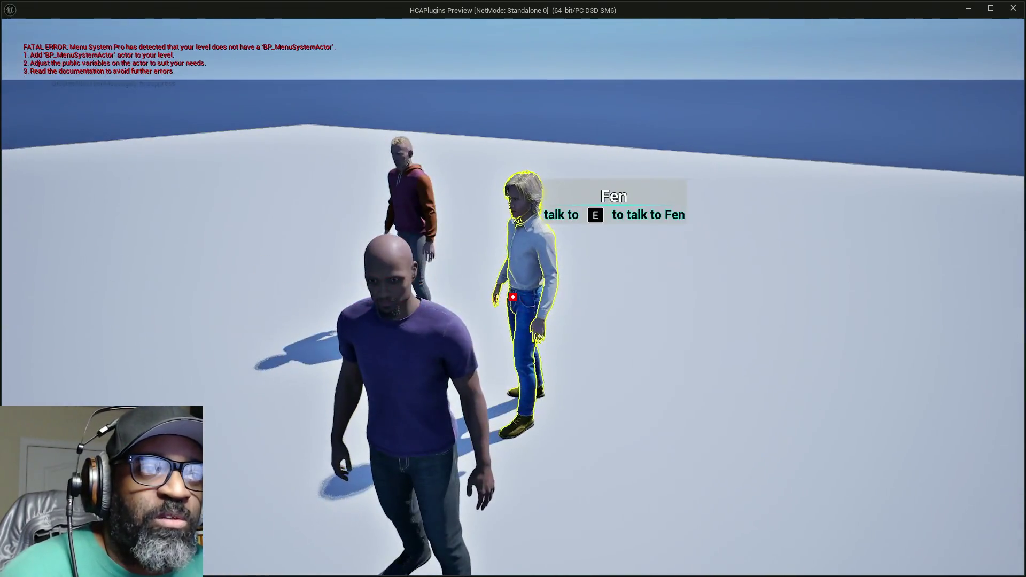
key("s")
key("w")
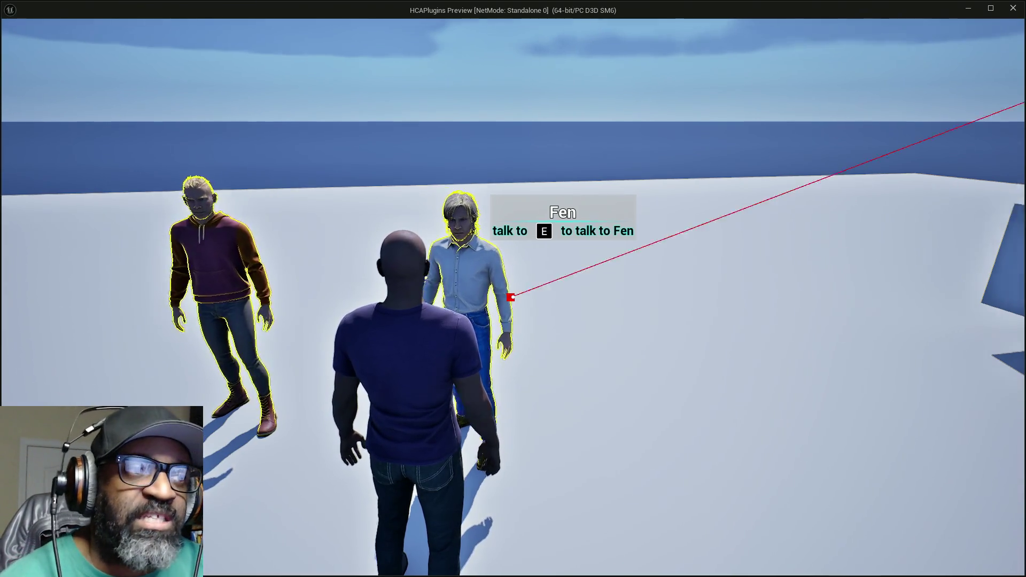
key("s")
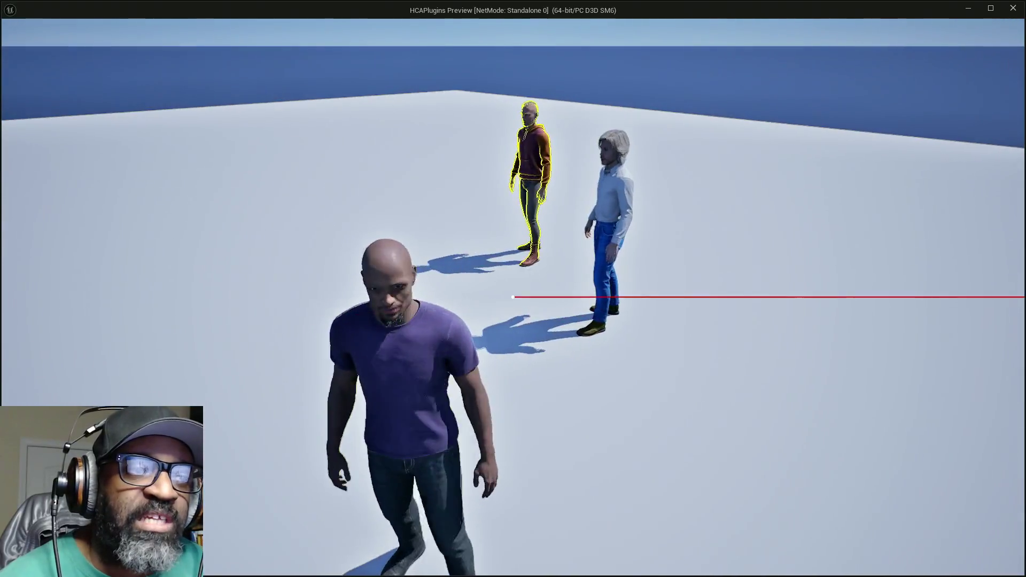
key("w")
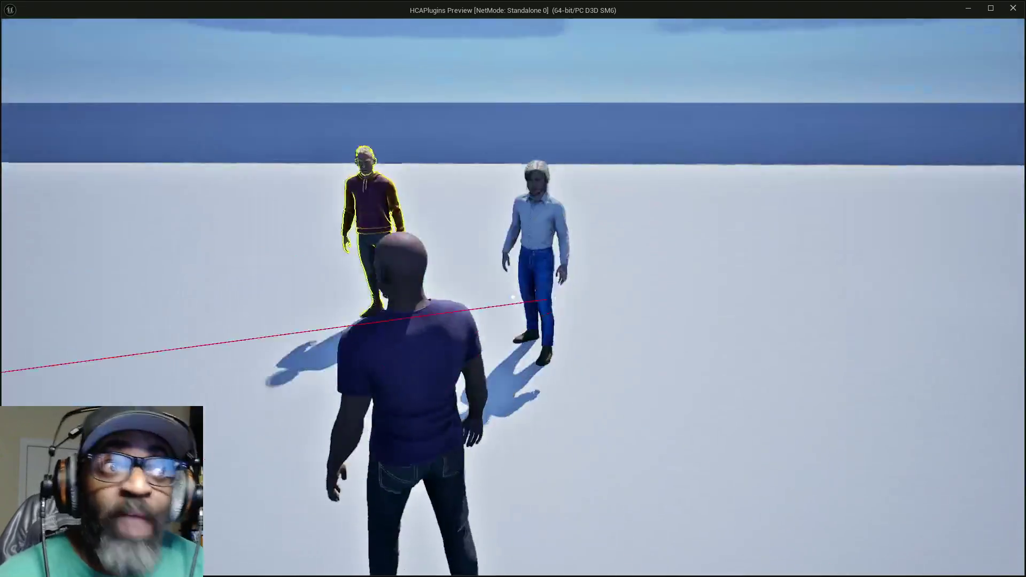
key("w")
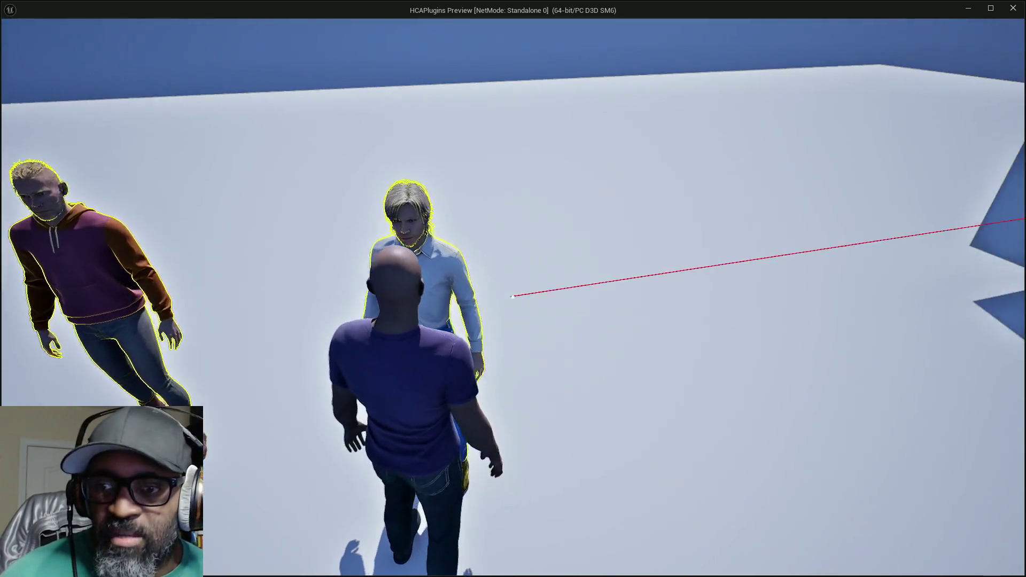
Step: Walk to an NPC, fire an interaction trace, then exit the play-test back to the editor
key("d")
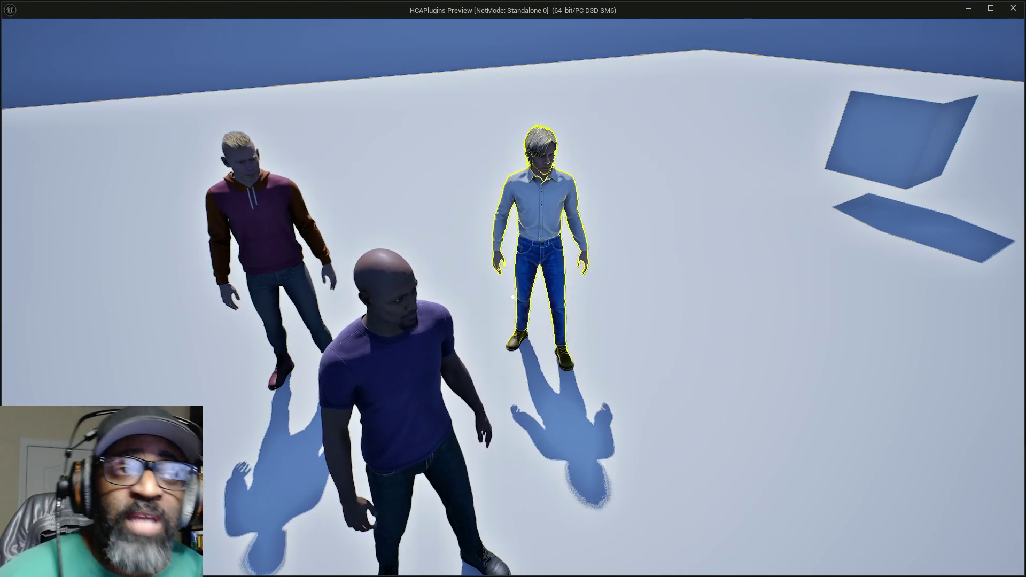
left_click(512, 298)
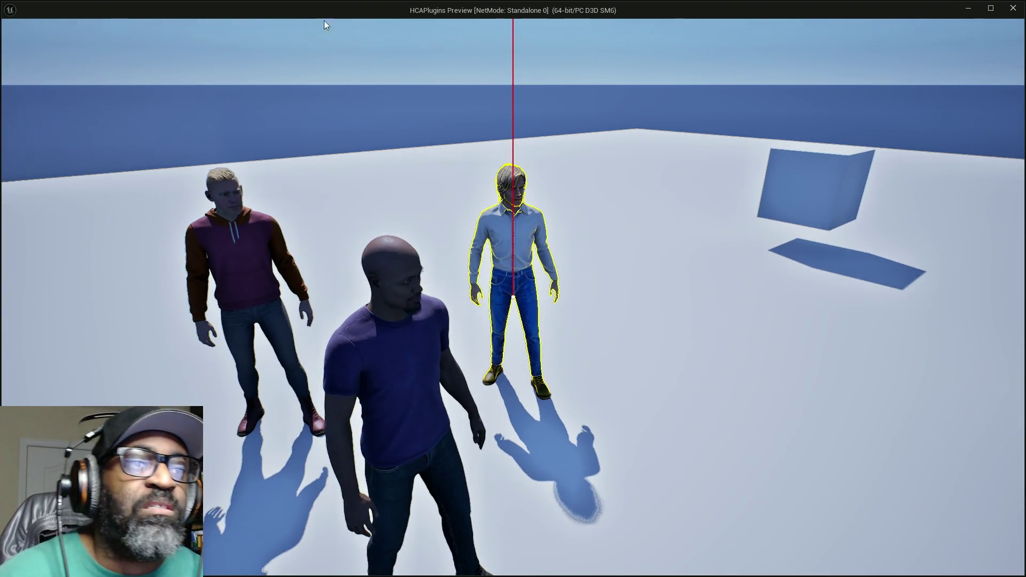
key("Escape")
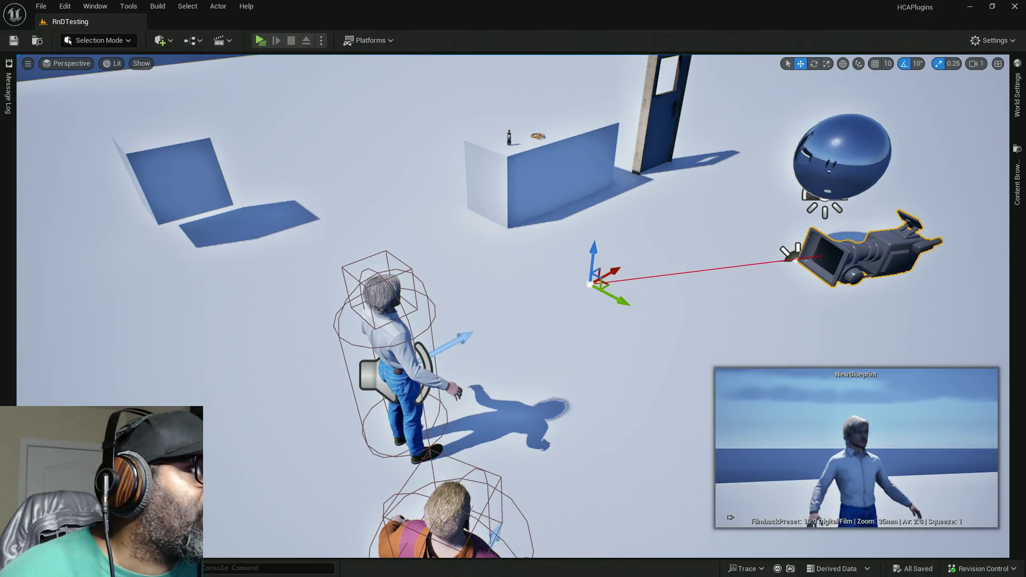
key("ctrl+e")
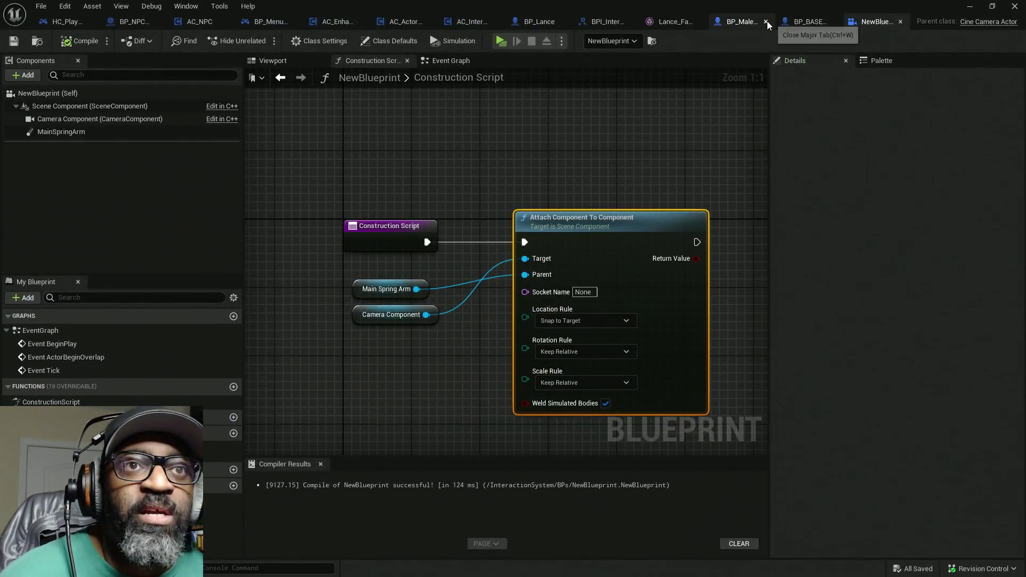
Step: In BP_MaleCharacterBASE's Viewport, add a Cine Camera component found by searching 'cinema'
left_click(739, 24)
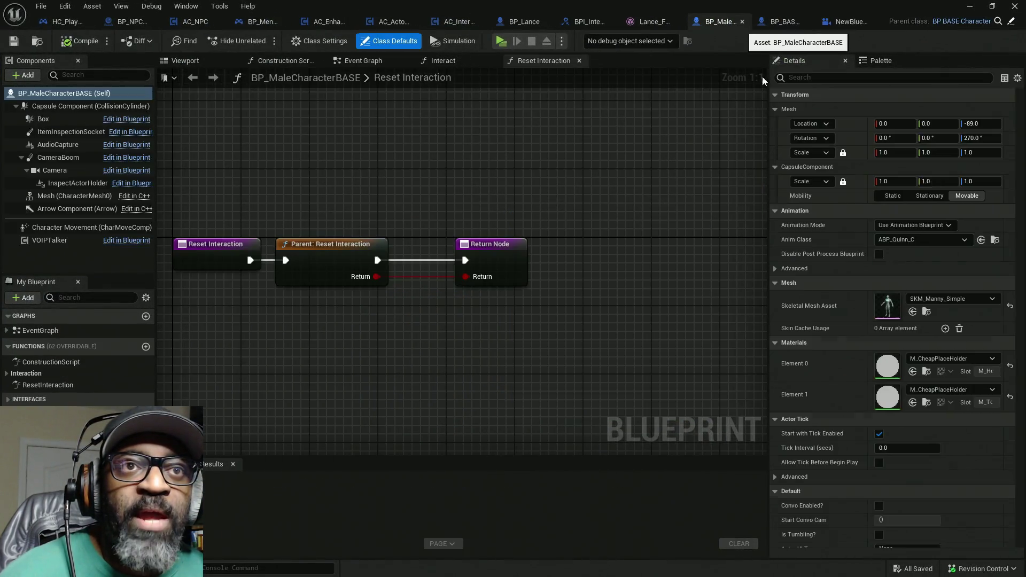
left_click(207, 60)
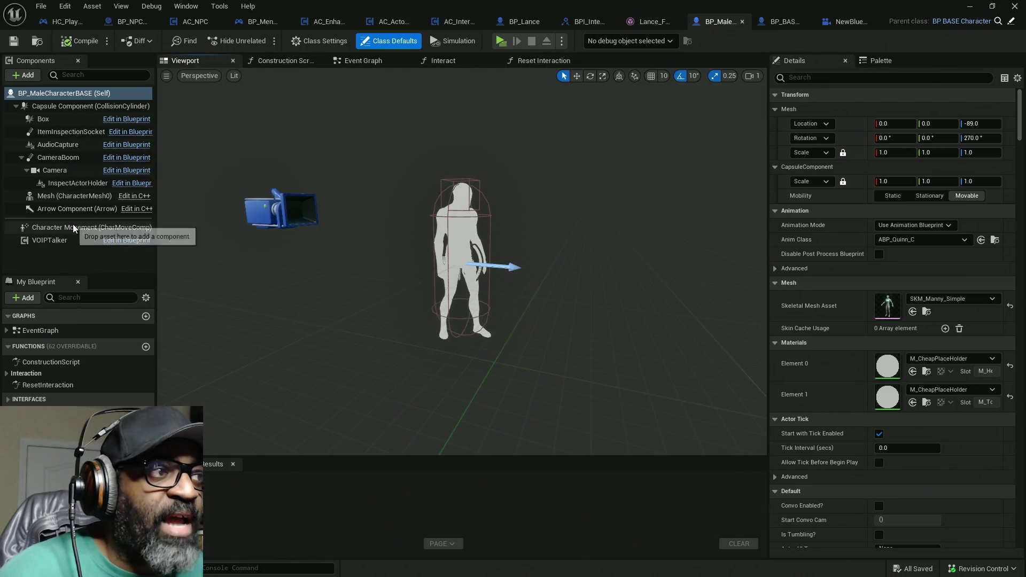
left_click_drag(89, 274, 92, 376)
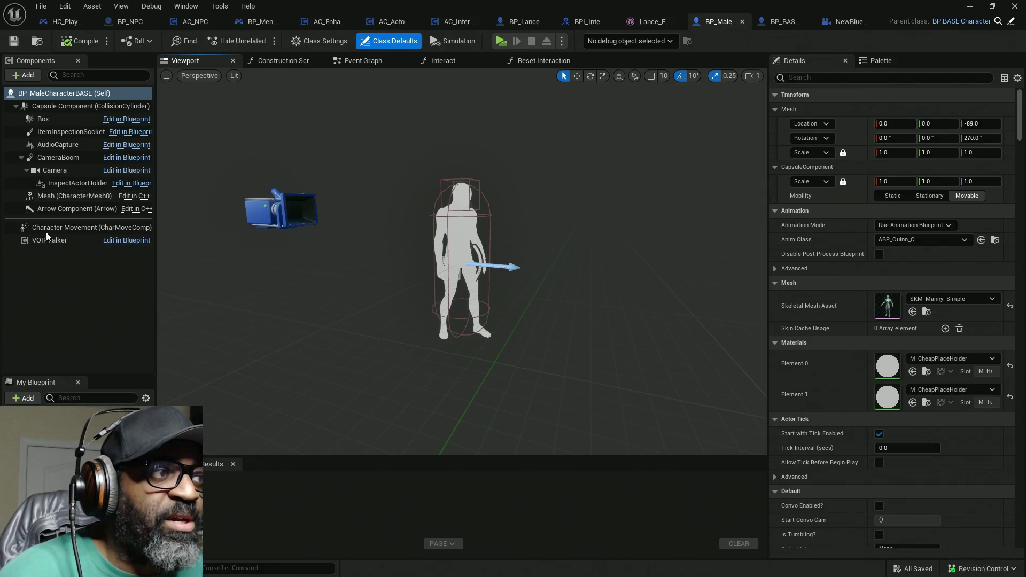
left_click(24, 75)
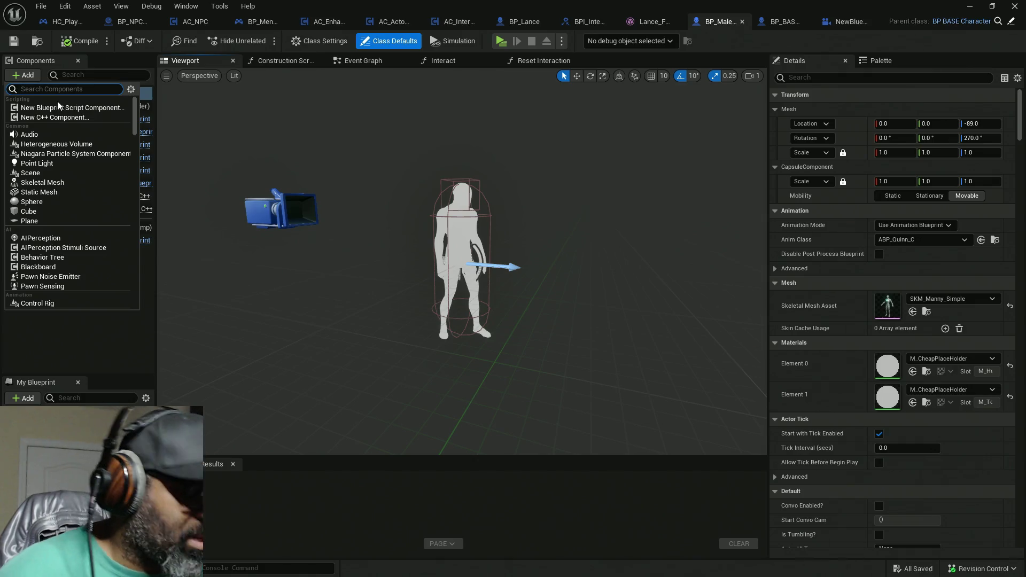
type("cinema")
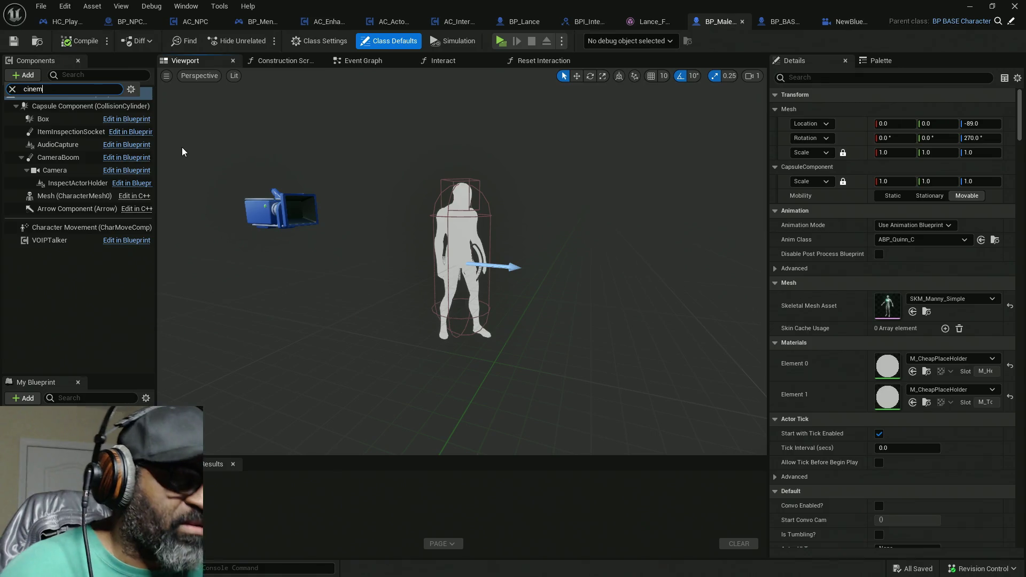
key("Escape")
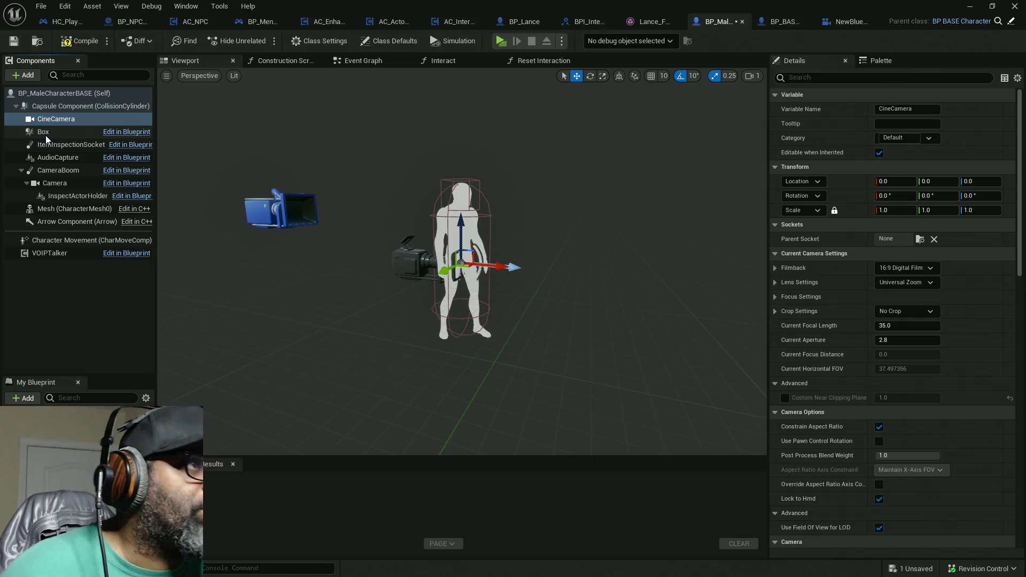
Step: Raise the CineCamera to head height (about -80, 0, 108.7), then compile and save
key("Return")
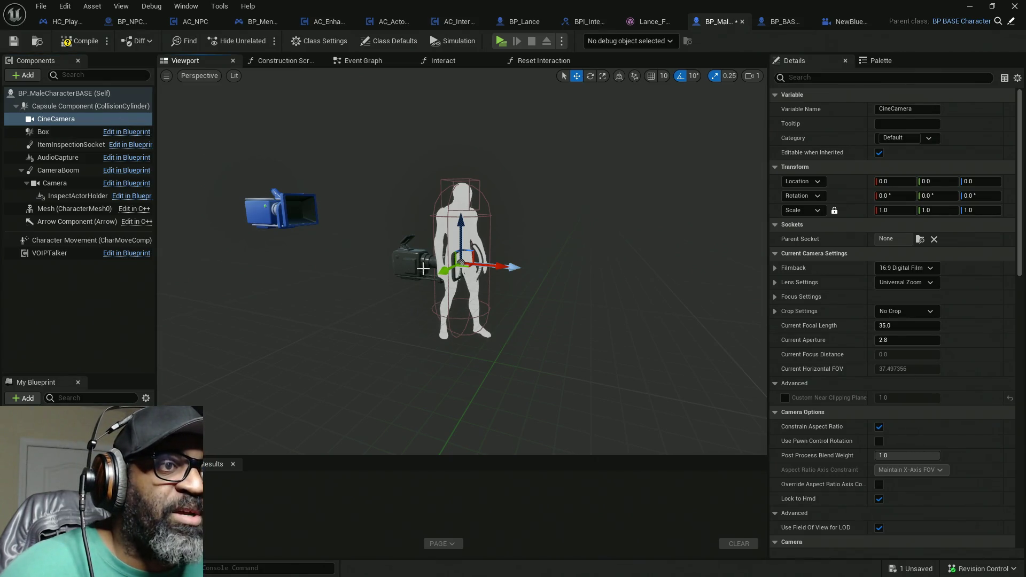
left_click_drag(461, 263, 400, 169)
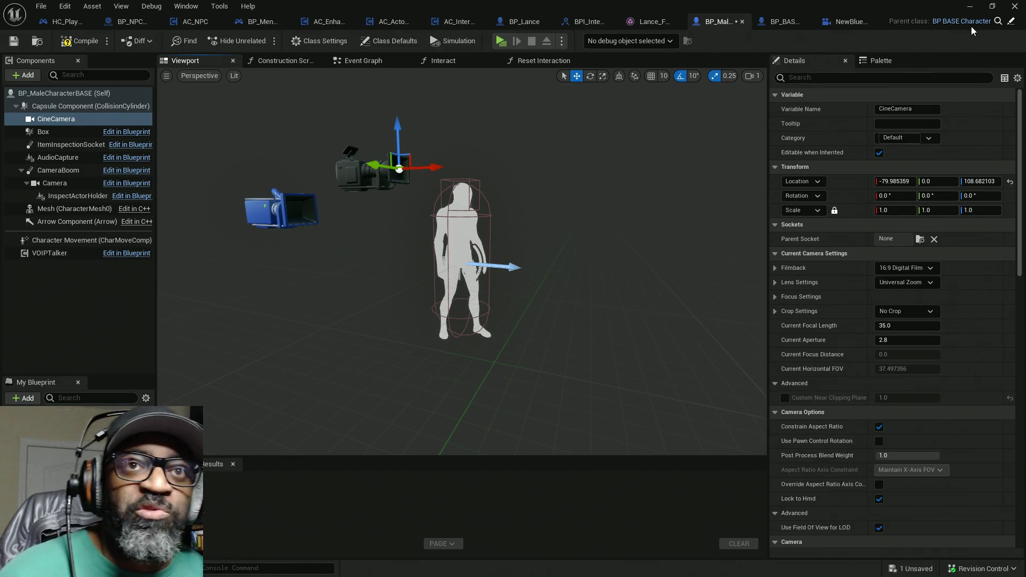
left_click(98, 47)
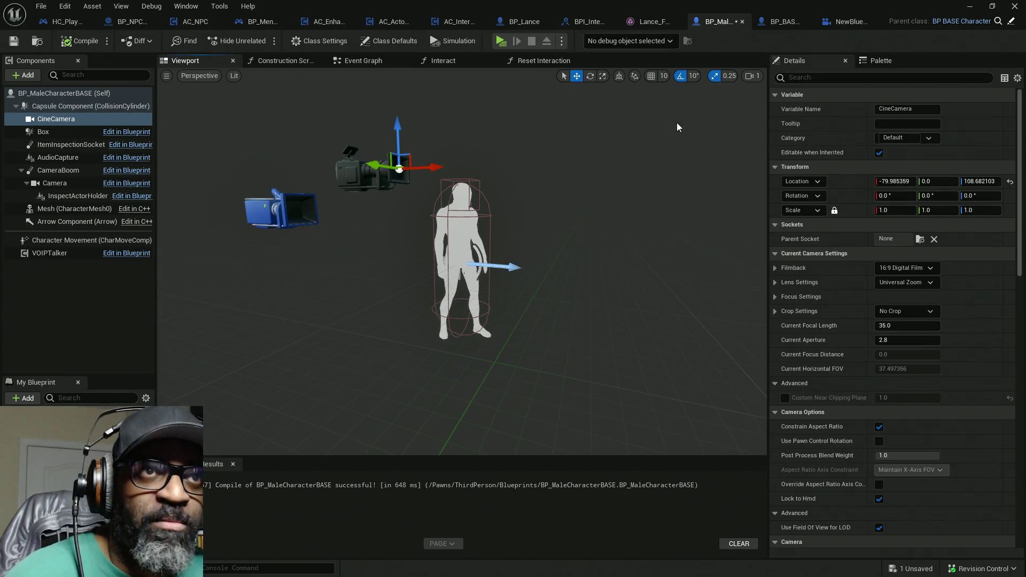
key("ctrl+s")
left_click(970, 6)
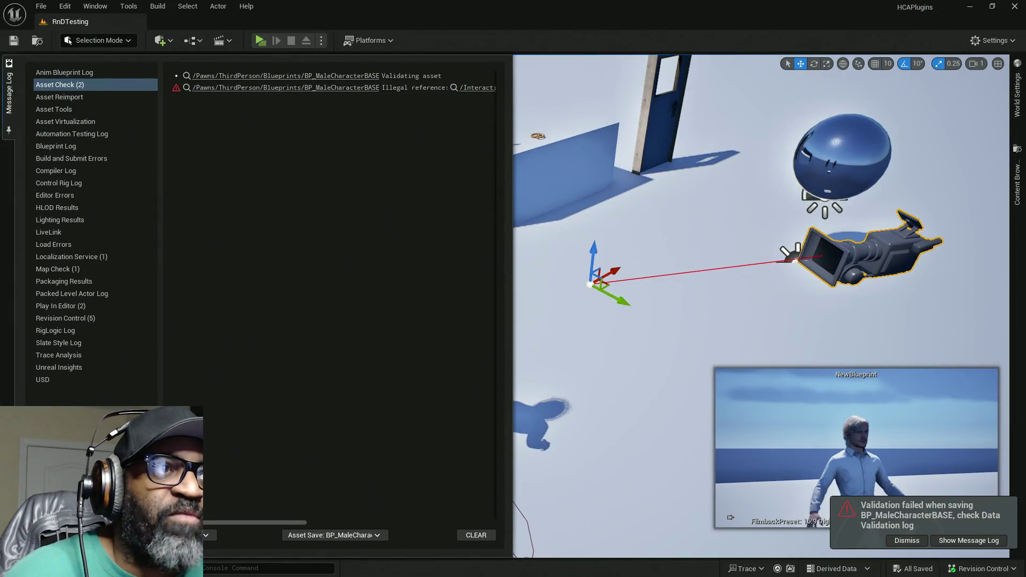
Step: Close the Message Log, delete the selected test camera actor, and survey the level
left_click(624, 316)
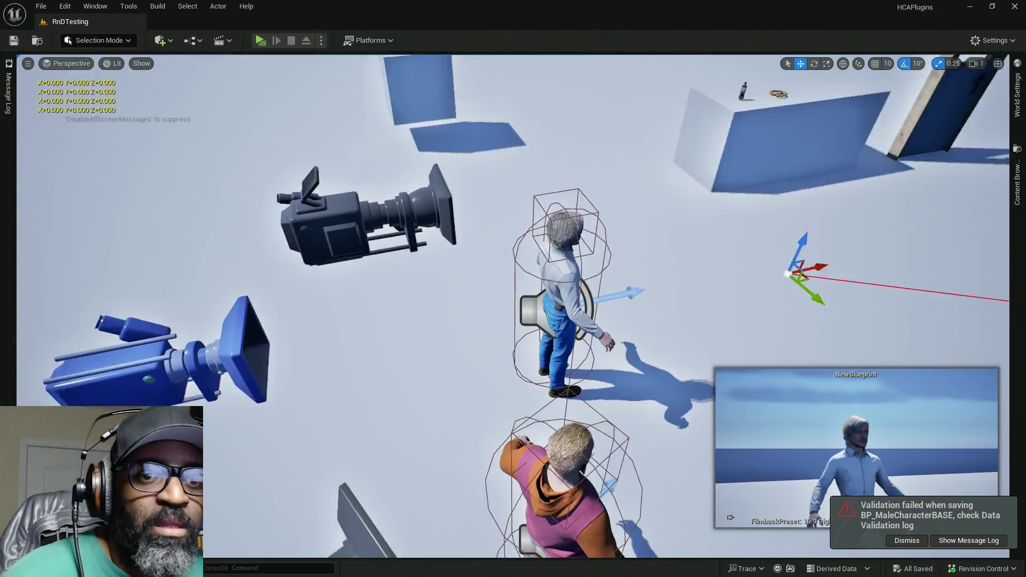
scroll(513, 305, "up", 3)
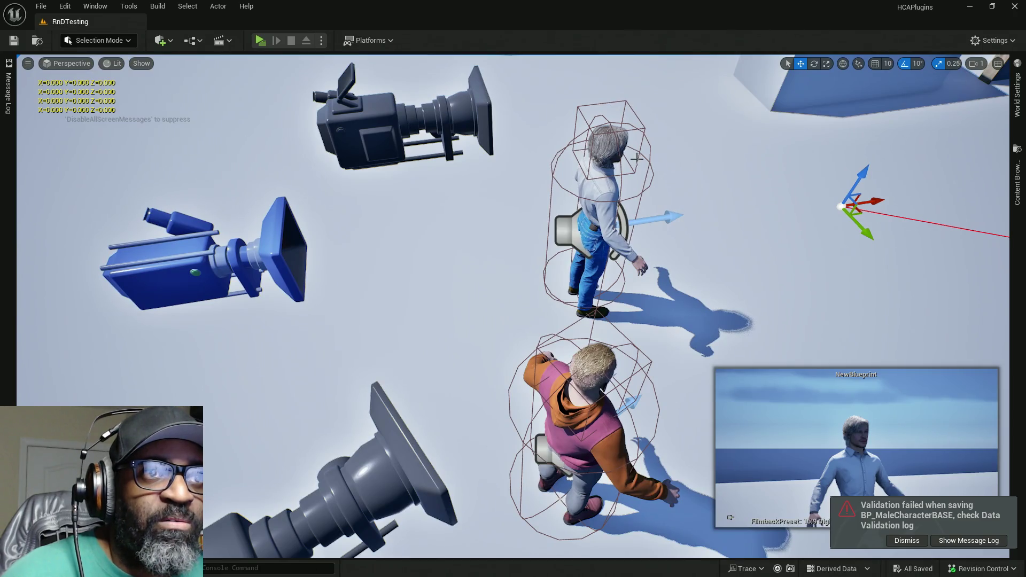
scroll(517, 364, "up", 2)
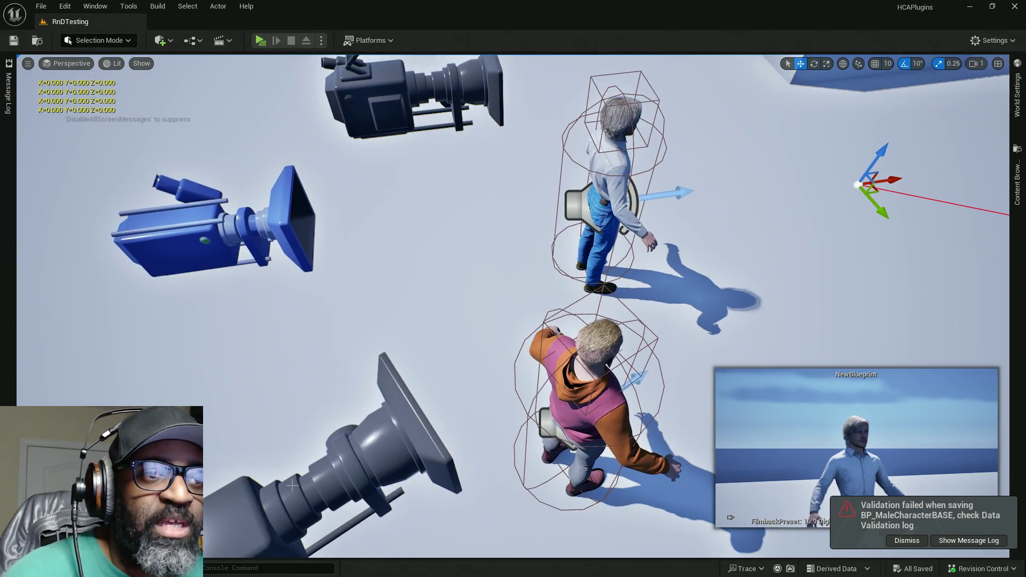
mouse_move(517, 364)
left_mouse_down()
mouse_move(517, 342)
mouse_move(562, 320)
mouse_move(717, 291)
left_mouse_up()
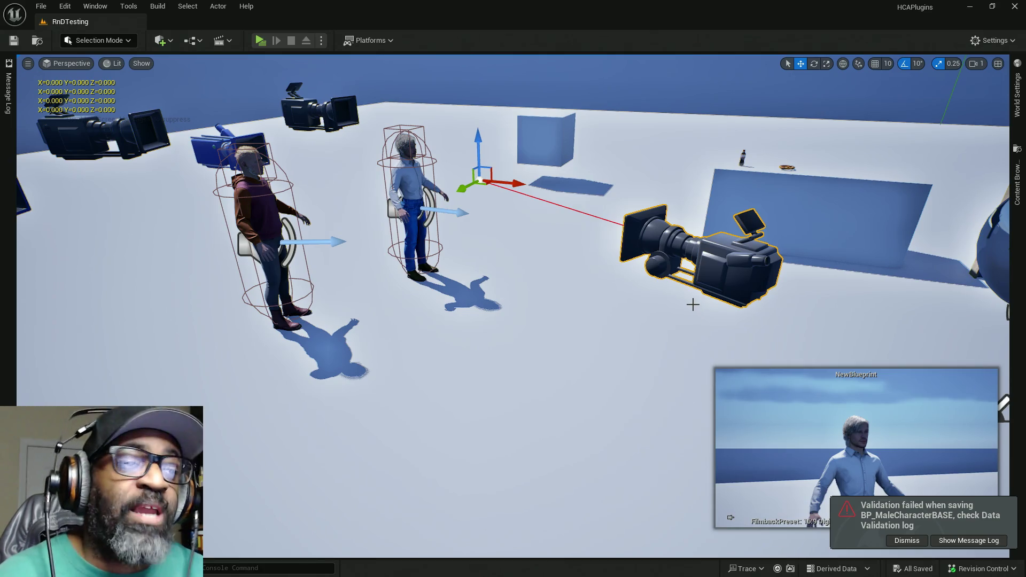
key("Delete")
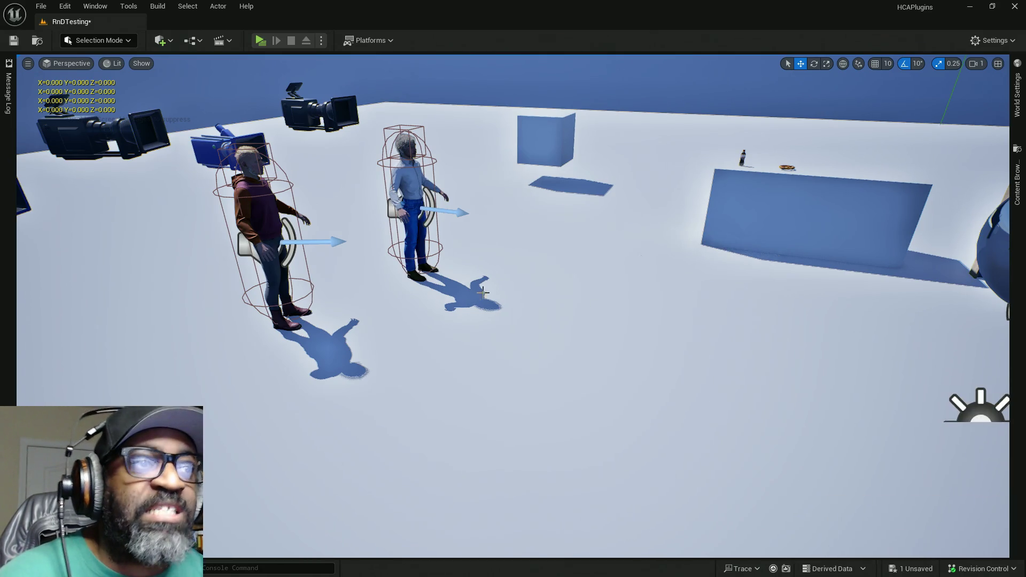
mouse_move(467, 317)
left_mouse_down()
mouse_move(467, 347)
mouse_move(466, 319)
left_mouse_up()
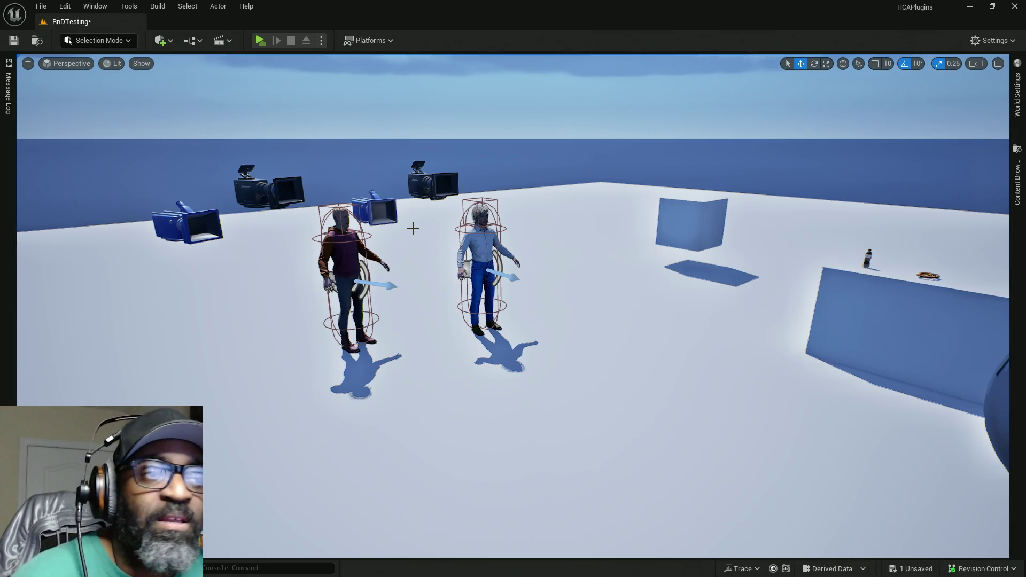
left_click_drag(415, 266, 471, 219)
mouse_move(413, 320)
left_mouse_down()
mouse_move(416, 374)
mouse_move(398, 387)
left_mouse_up()
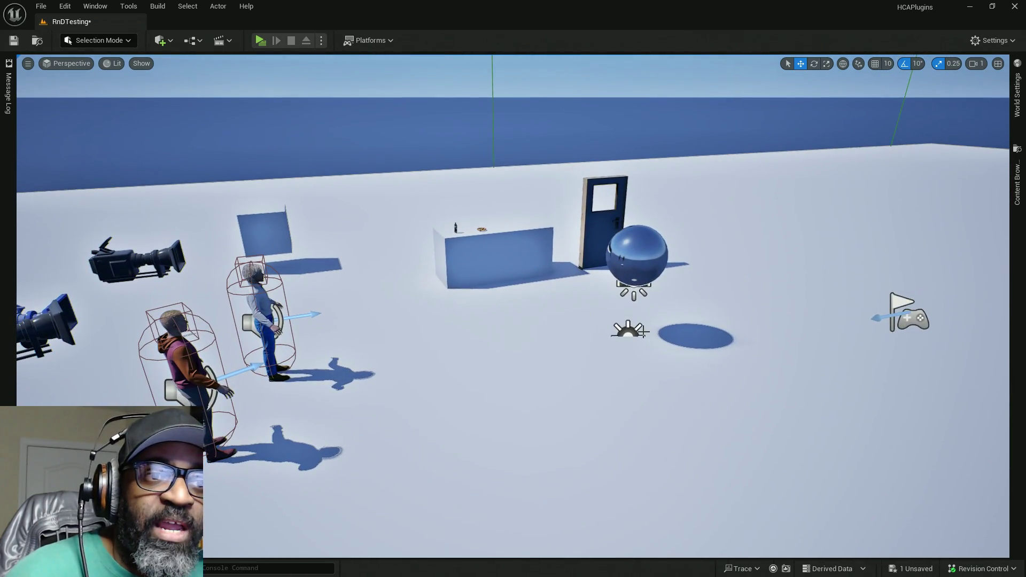
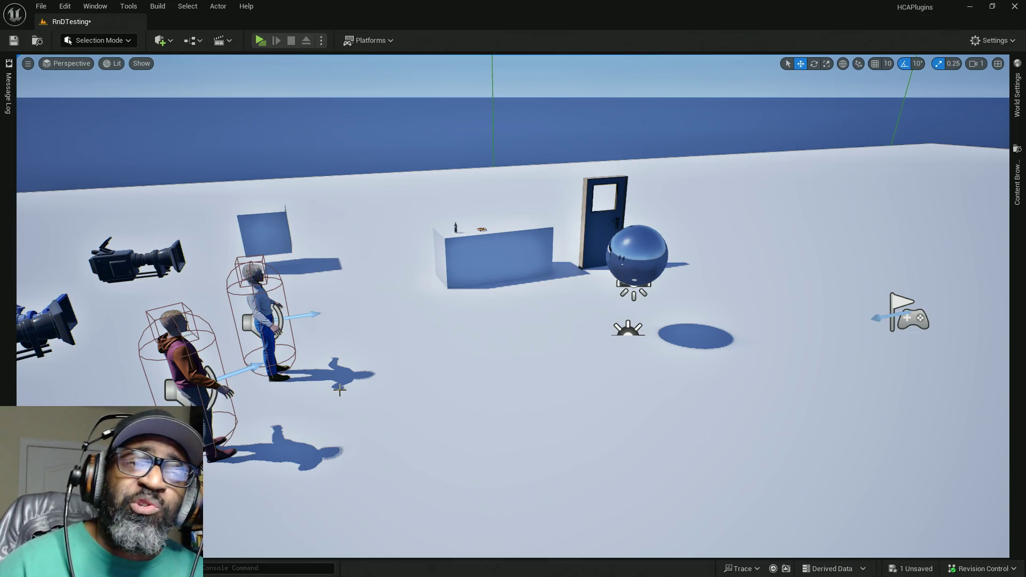
Step: Fly the viewport camera forward to frame the two character actors and their capsules
mouse_move(390, 328)
left_mouse_down()
mouse_move(393, 294)
mouse_move(358, 223)
left_mouse_up()
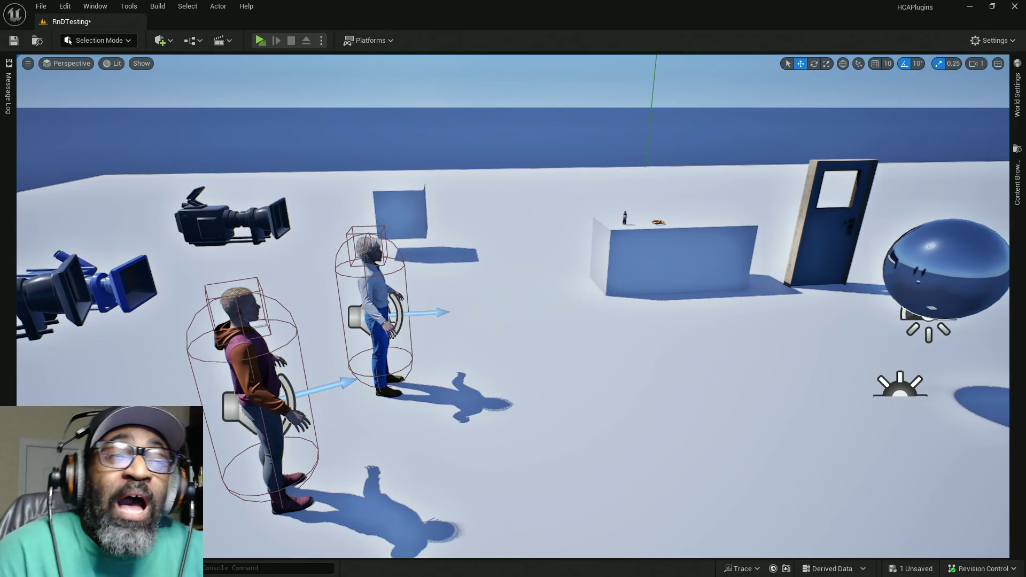